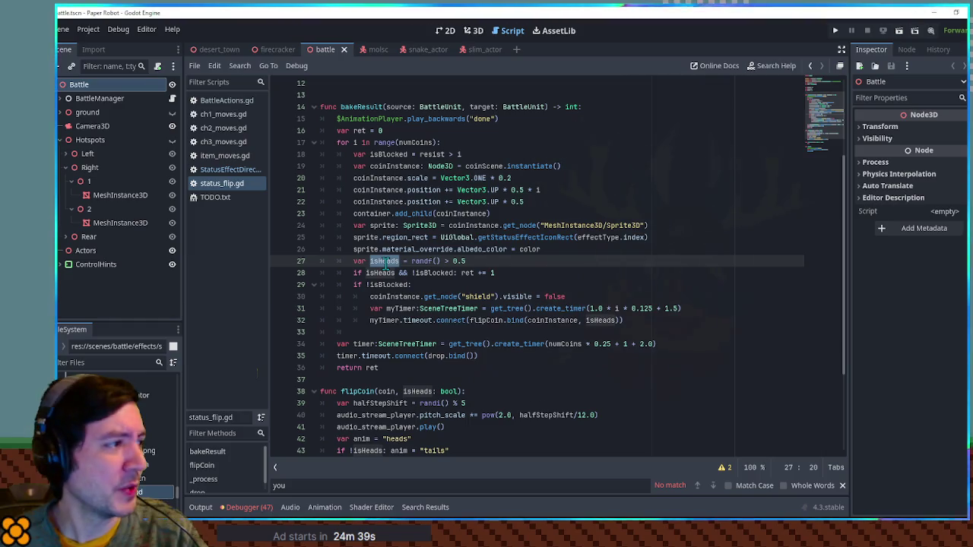
Check where isHeads is used in status_flip.gd, then open the achievements.txt notes
left_click(410, 271)
double_click(386, 262)
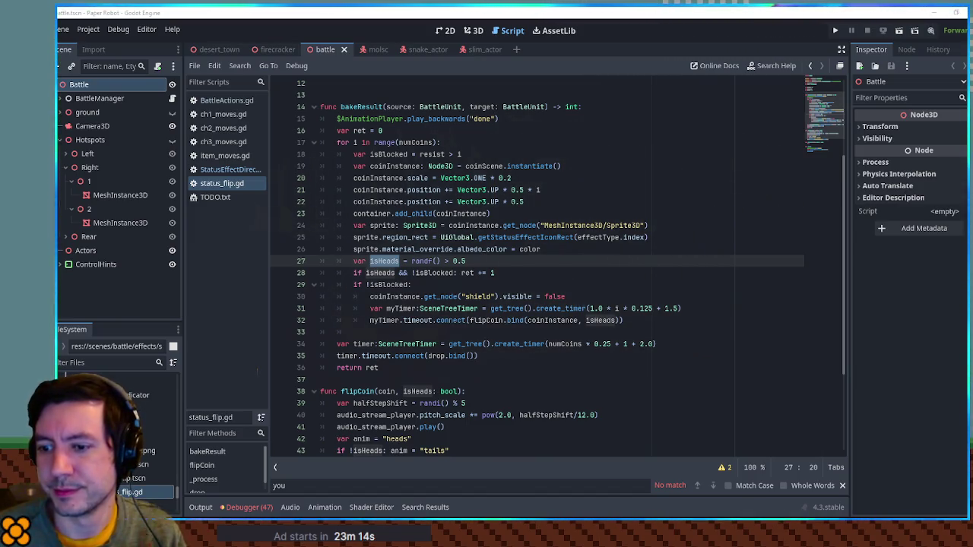
left_click(591, 248)
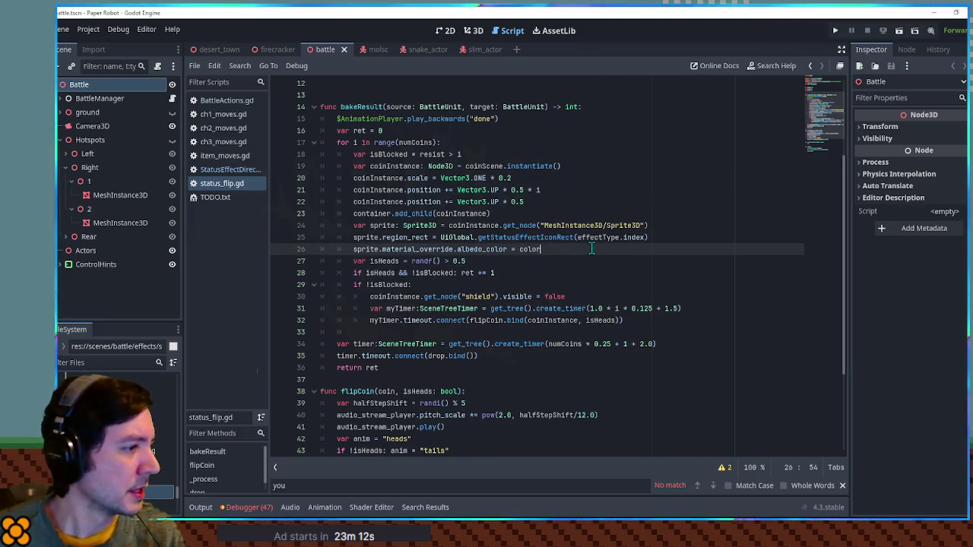
left_click(552, 197)
left_click(100, 366)
type("chieve")
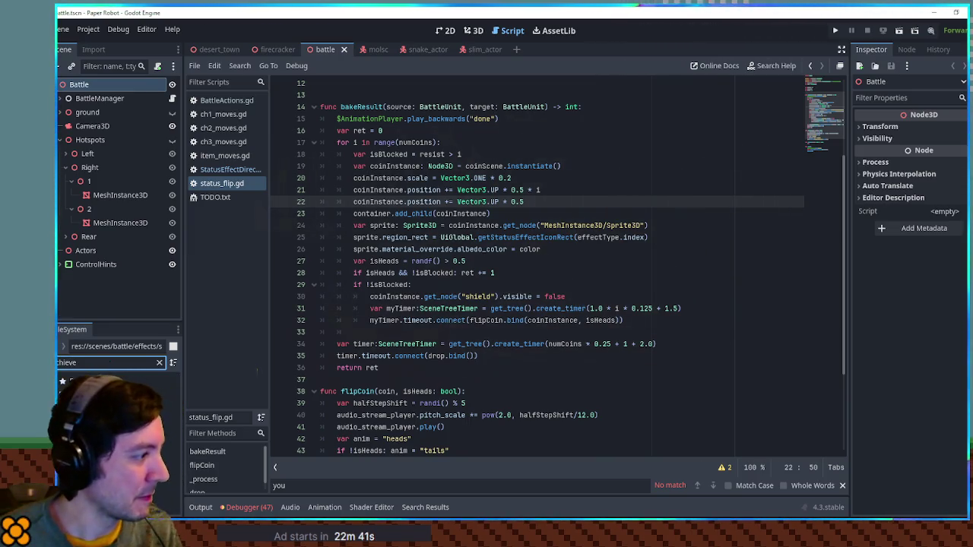
double_click(171, 422)
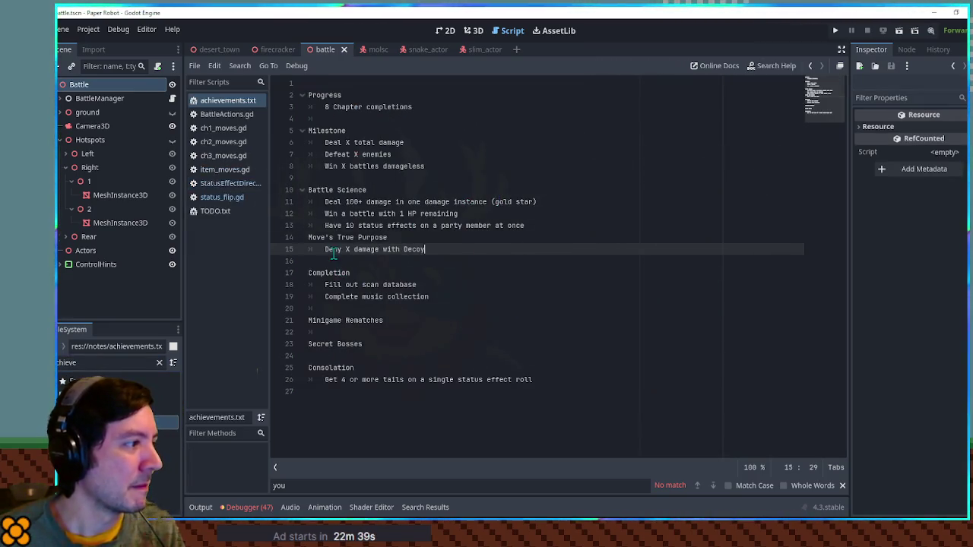
Add 'Lucky & Unluck at same time' under Battle Science in achievements.txt and save it
left_click(563, 228)
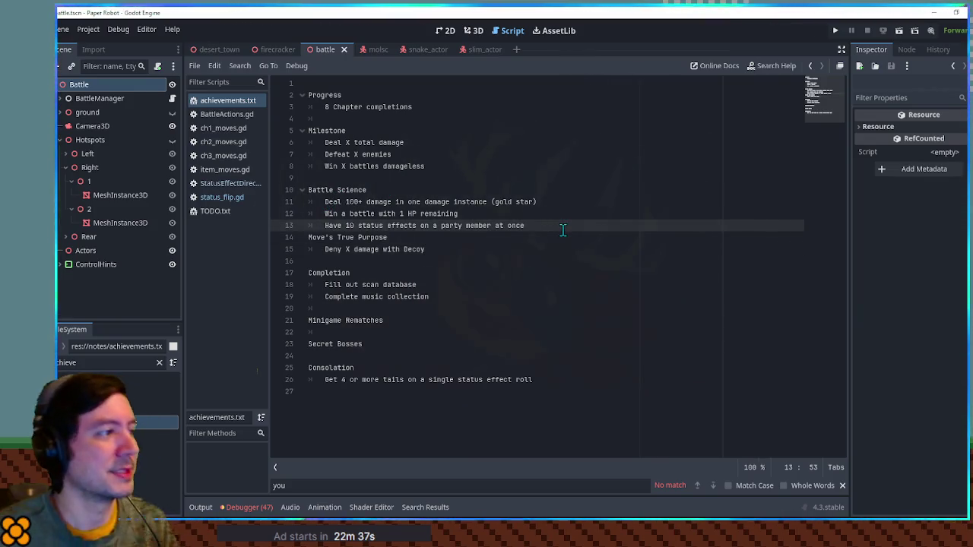
key("Return")
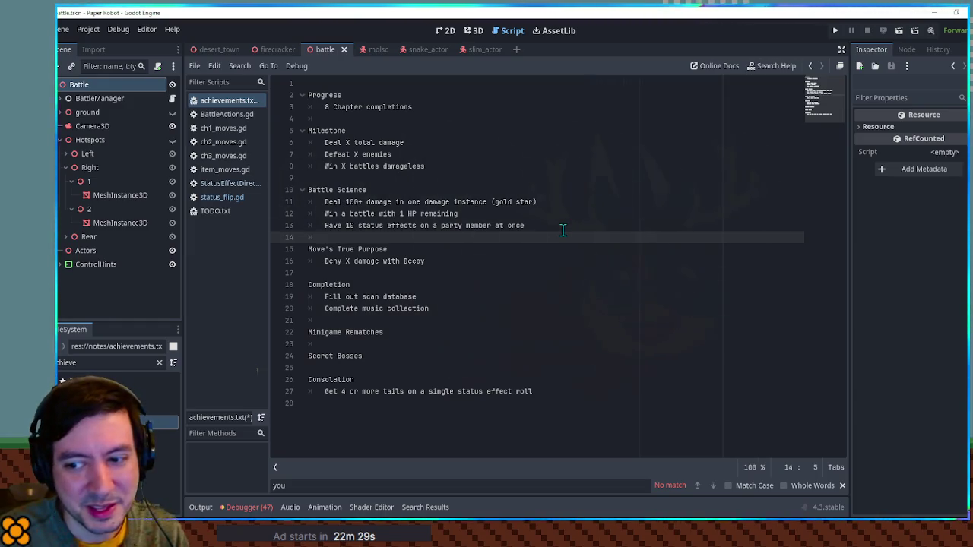
type("Lucky & U")
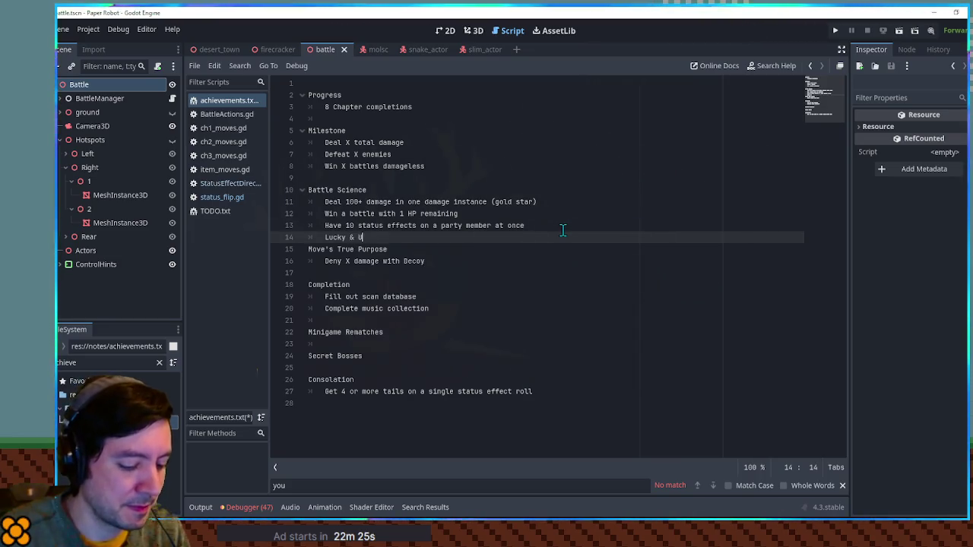
type("nluck at sa")
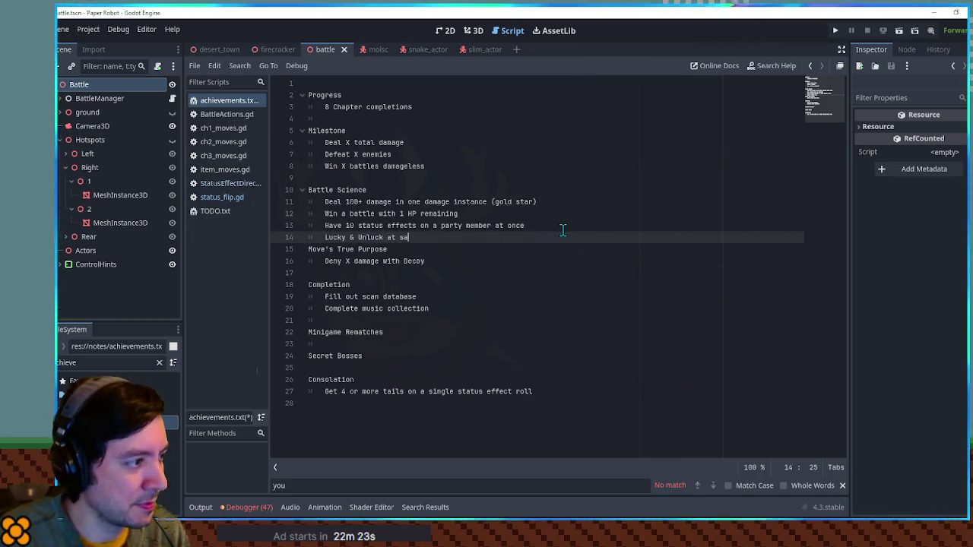
type("me time")
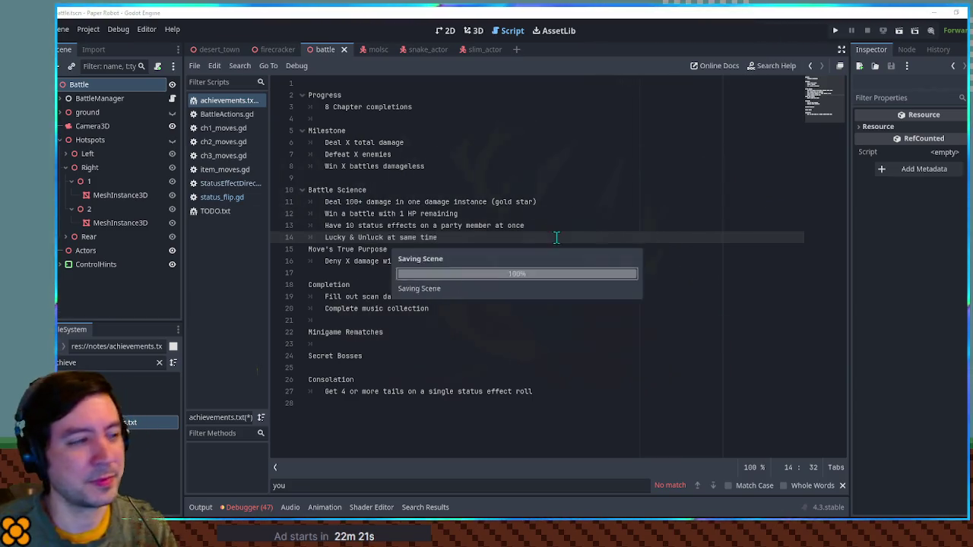
key("ctrl+s")
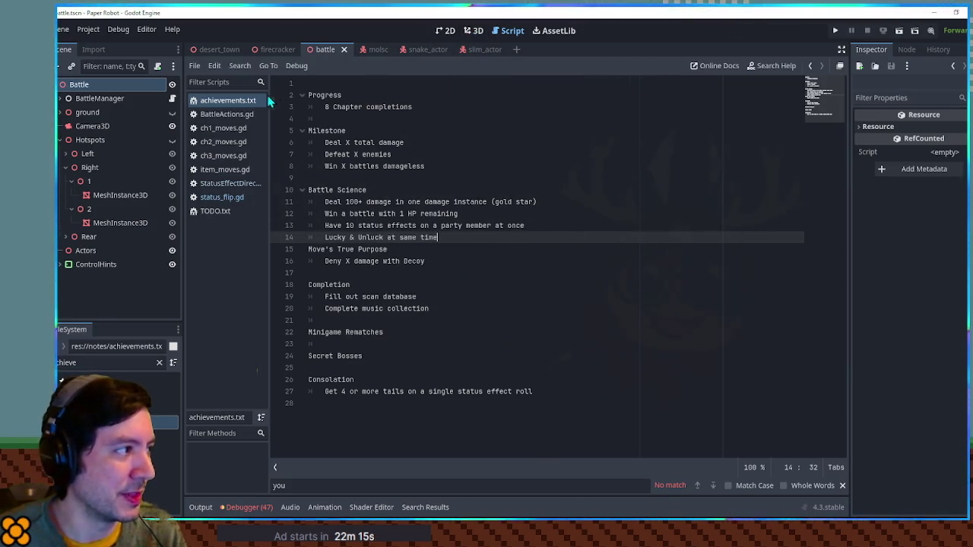
left_click(224, 199)
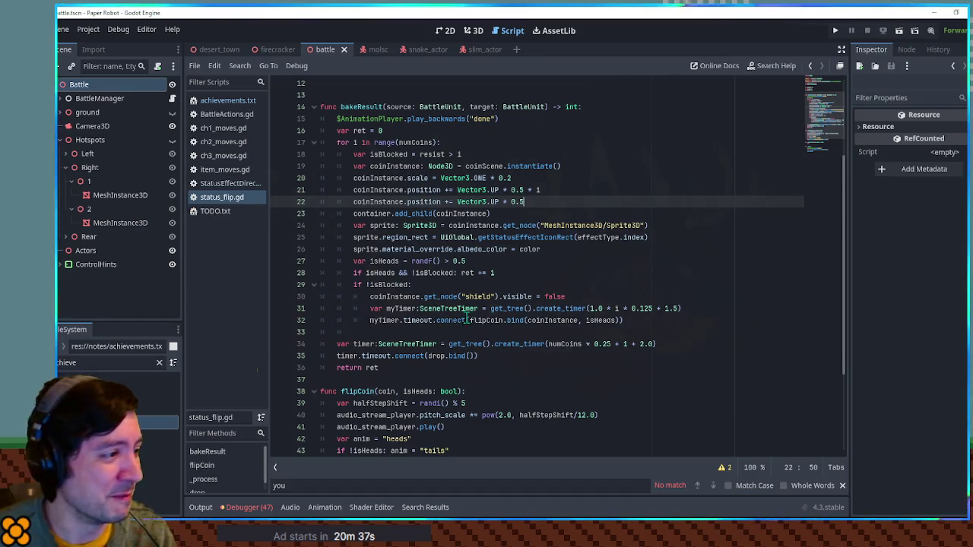
left_click(567, 182)
key("Down")
key("Down")
key("Up")
key("Up")
key("Up")
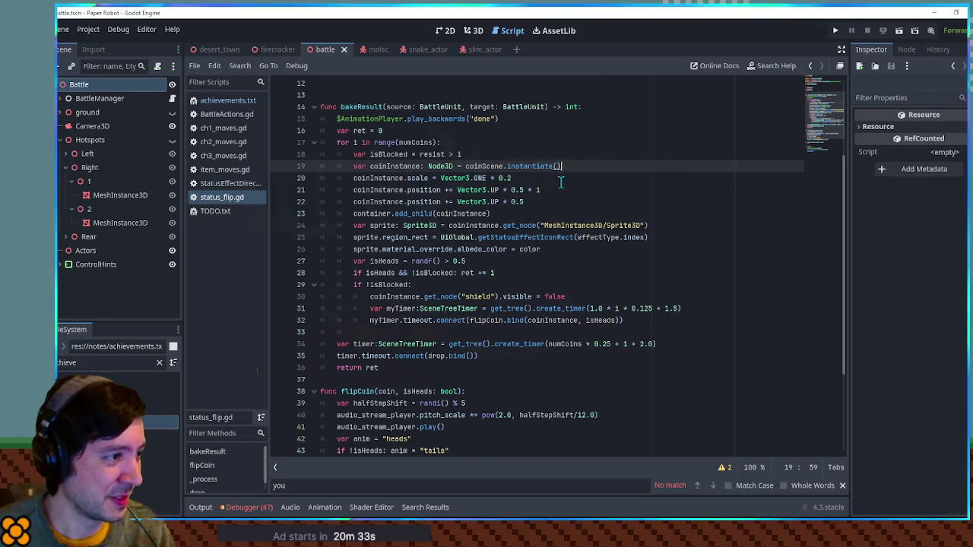
key("Down")
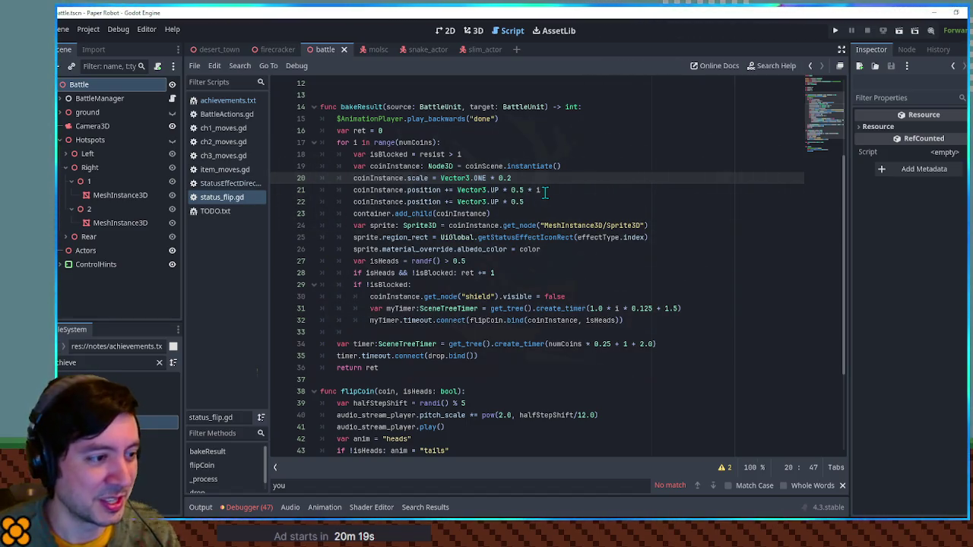
left_click(523, 190)
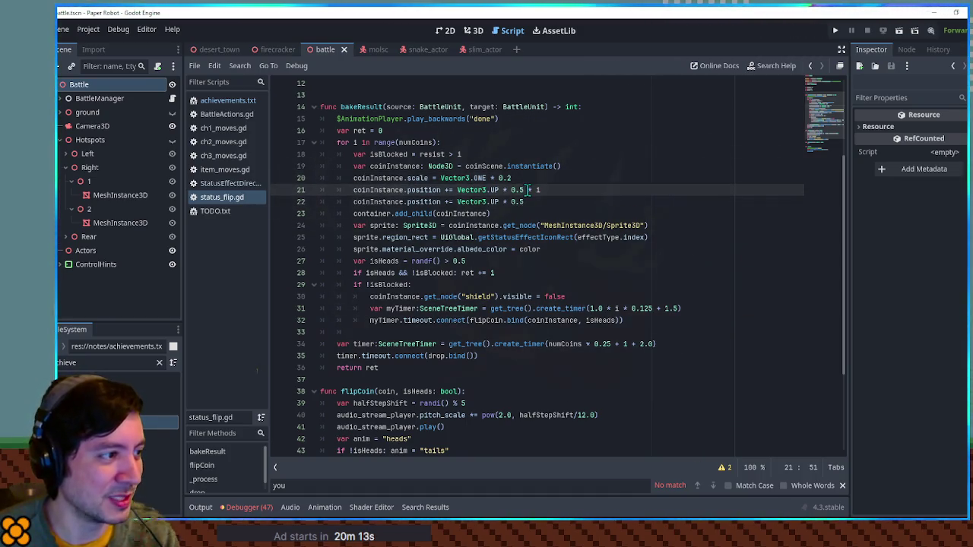
left_click(528, 178)
left_click(527, 189)
left_click(529, 201)
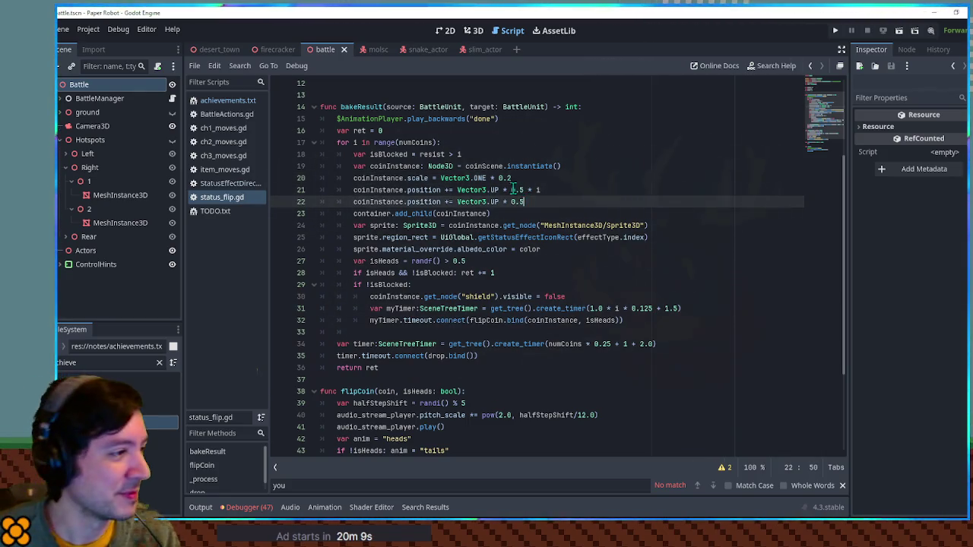
left_click(525, 178)
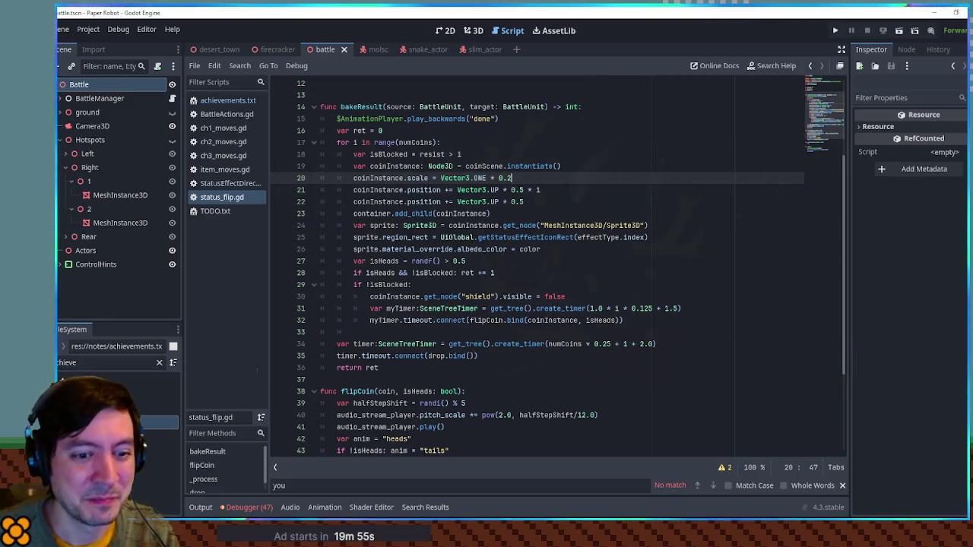
left_click(570, 201)
left_click(565, 178)
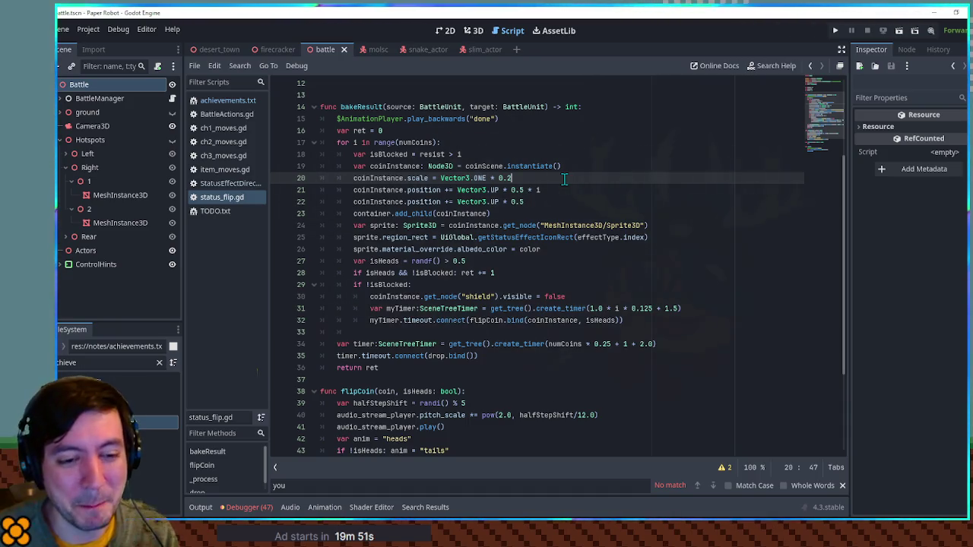
left_click(559, 189)
left_click(551, 181)
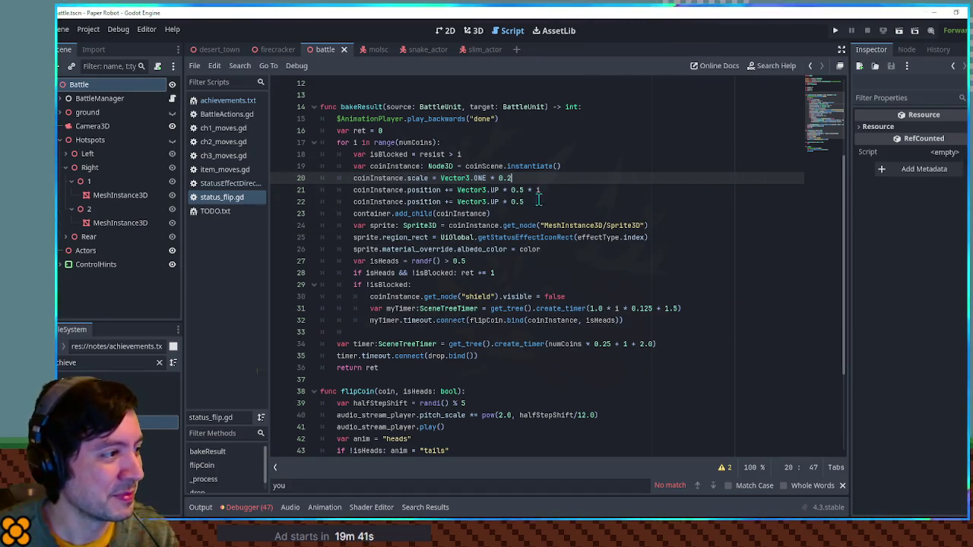
left_click(538, 190)
type("i")
left_click(543, 202)
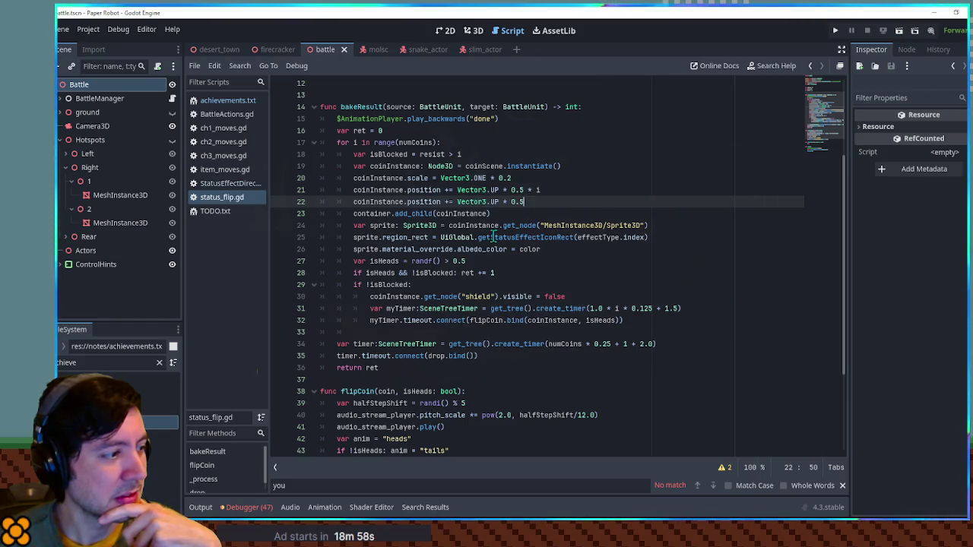
scroll(491, 239, "down", 1)
scroll(491, 239, "up", 1)
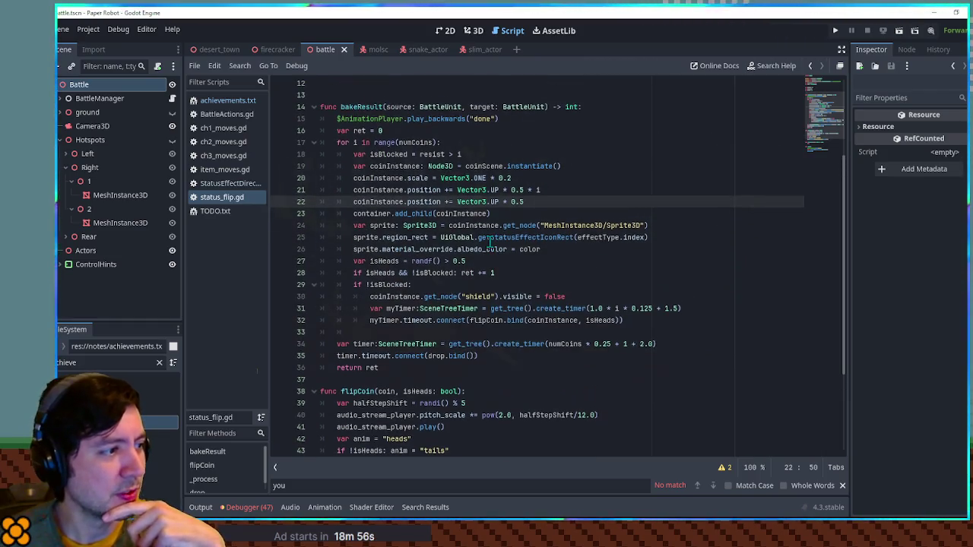
left_click(360, 260)
double_click(389, 261)
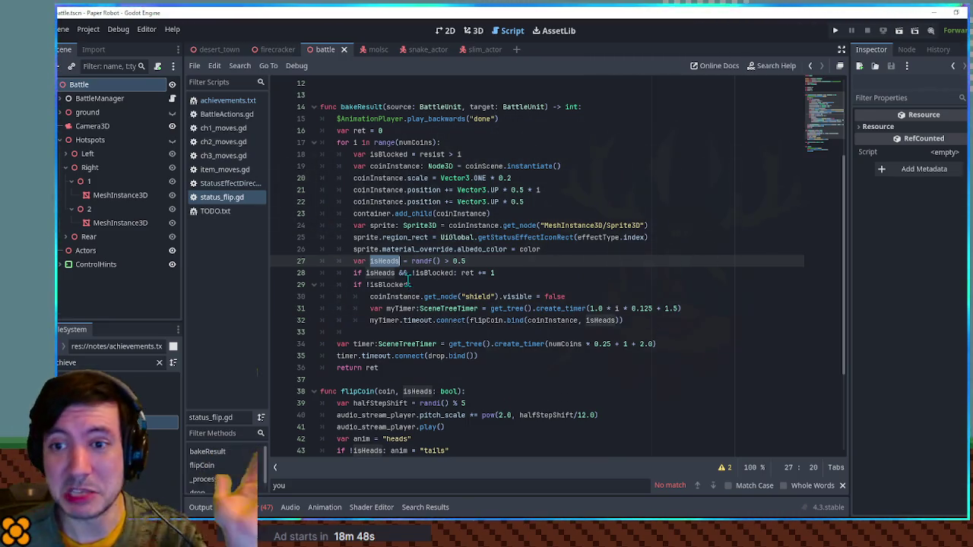
left_click(545, 263)
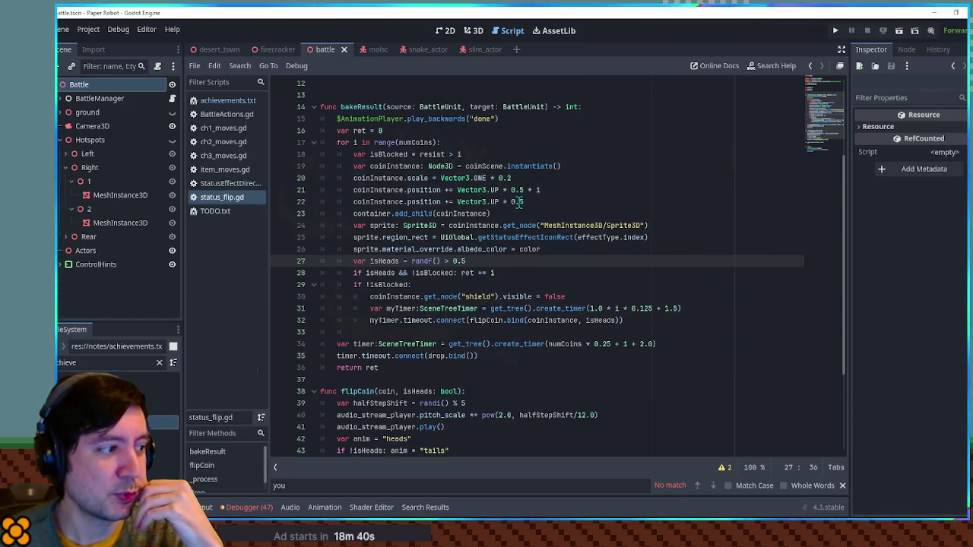
scroll(534, 288, "down", 2)
left_click(395, 320)
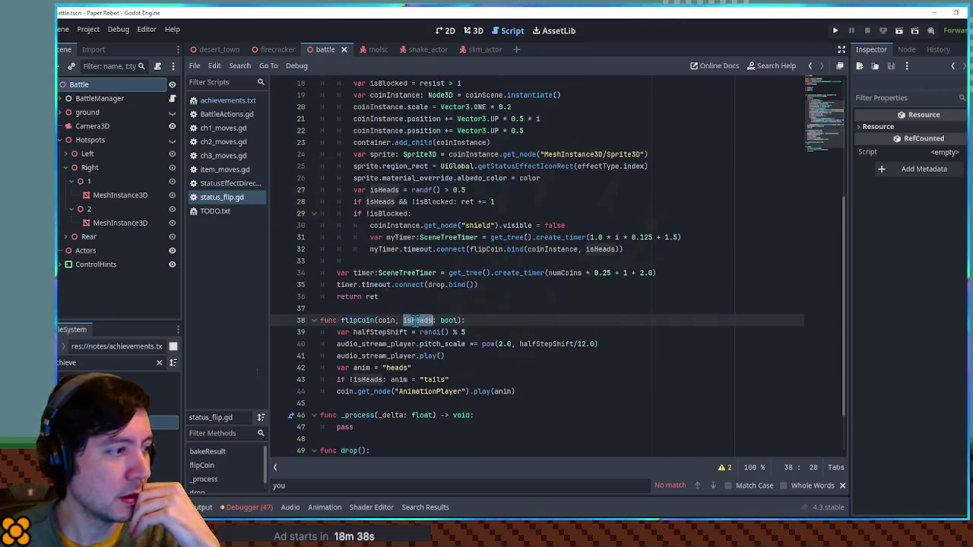
double_click(388, 320)
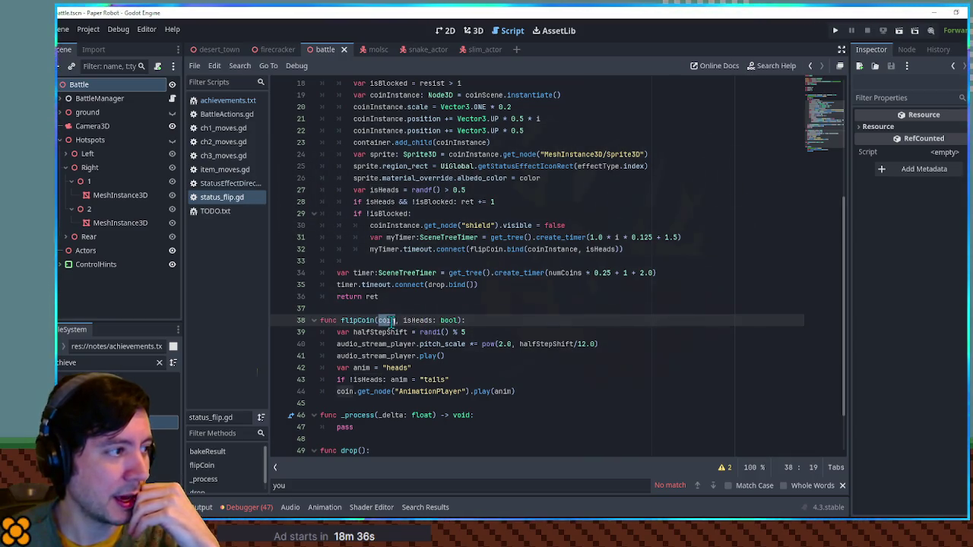
scroll(426, 318, "up", 3)
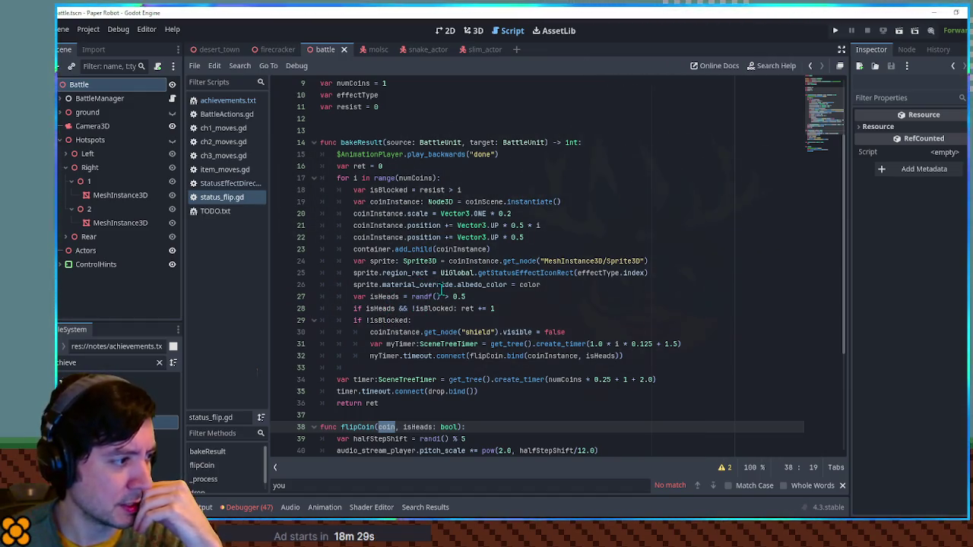
double_click(407, 333)
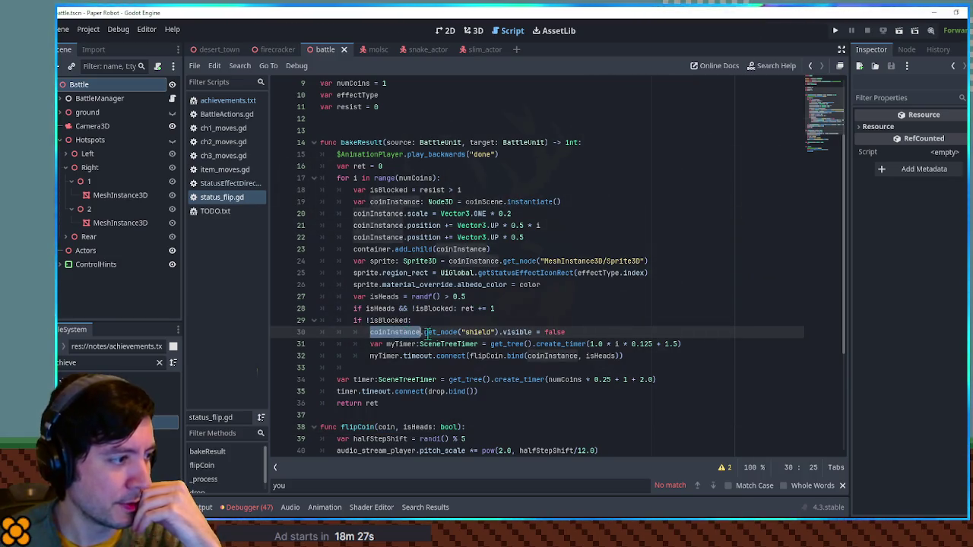
left_click_drag(423, 333, 500, 335)
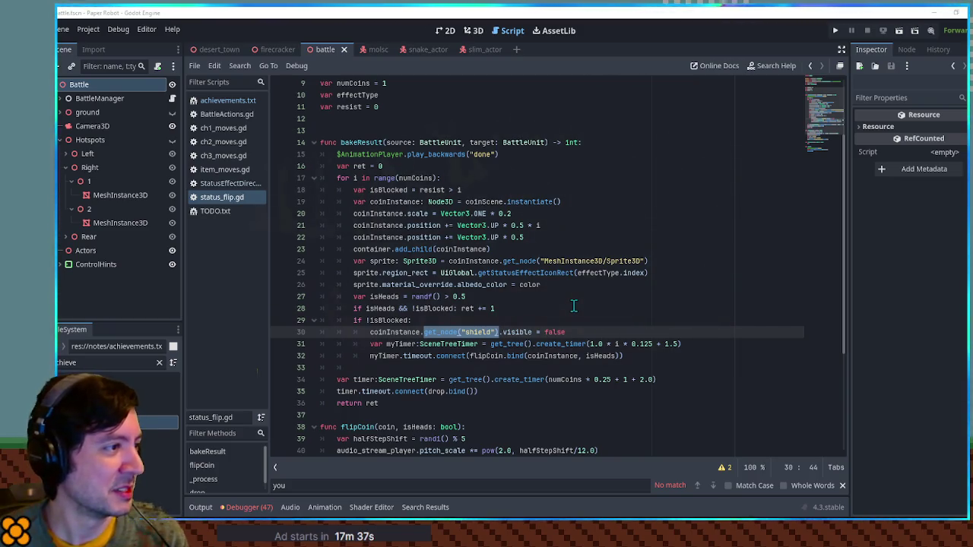
Filter the FileSystem for 'status fl' and open statusCoin.tscn from the battle effects folder
double_click(415, 332)
double_click(484, 202)
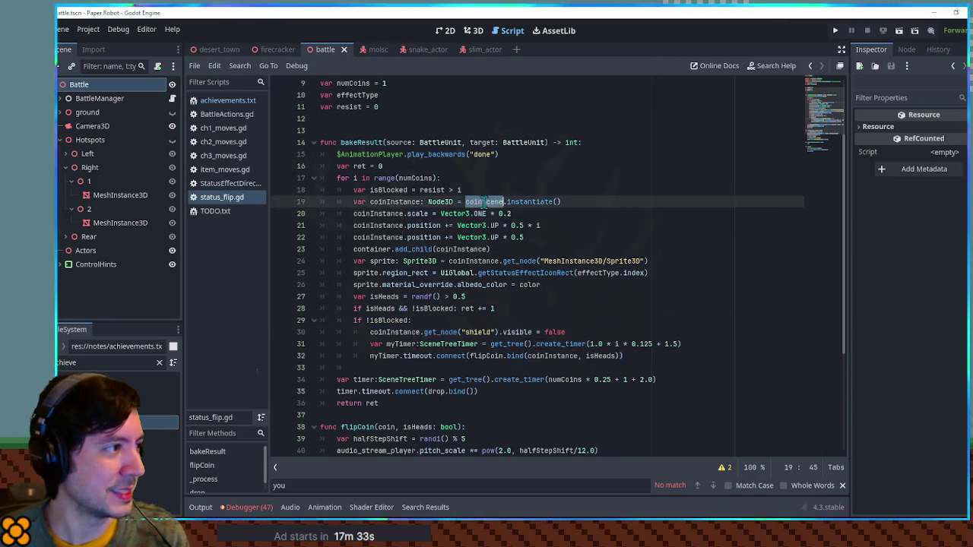
scroll(456, 167, "up", 3)
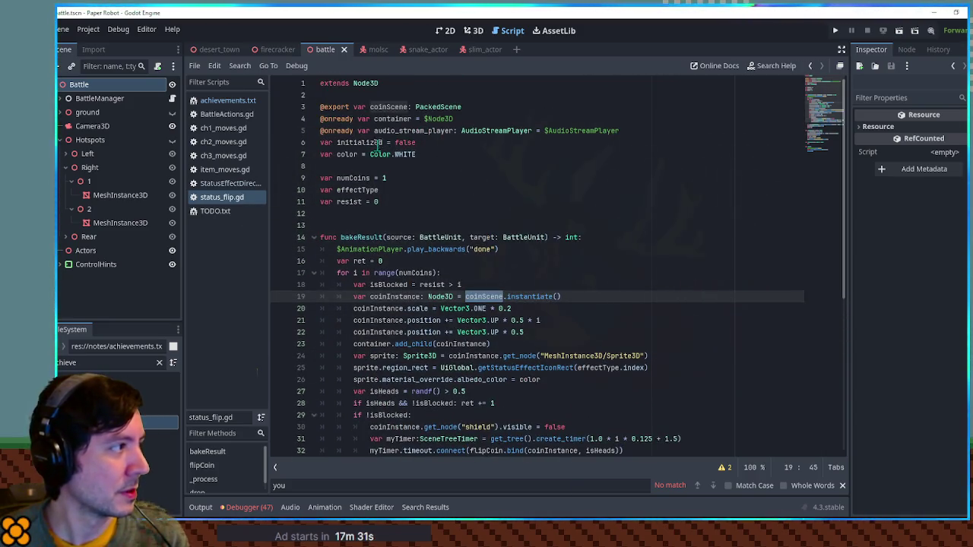
double_click(77, 363)
type("a")
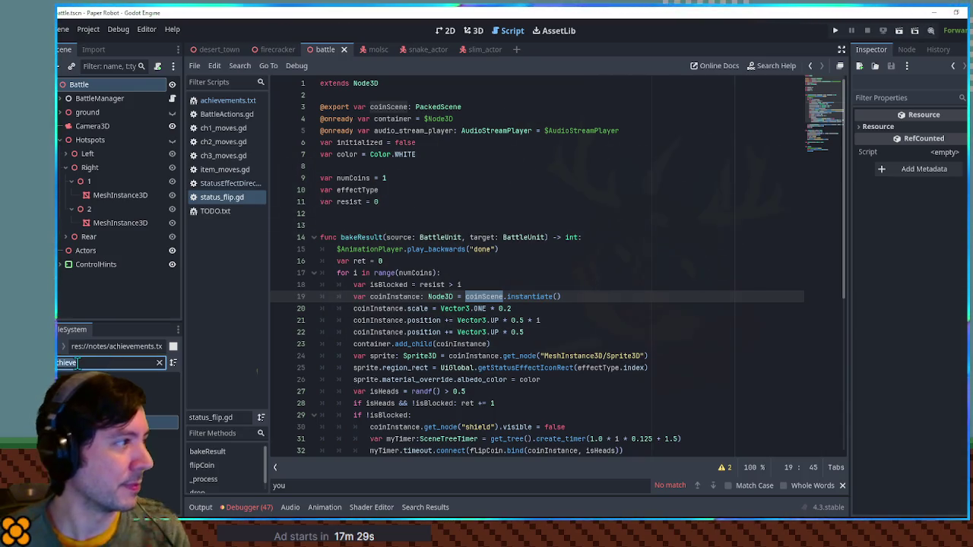
type("tus fl")
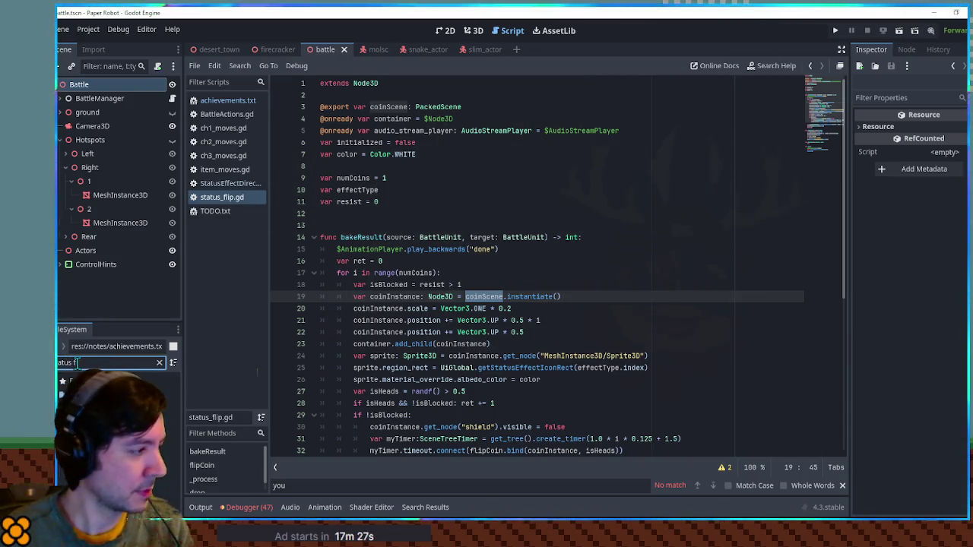
left_click(159, 362)
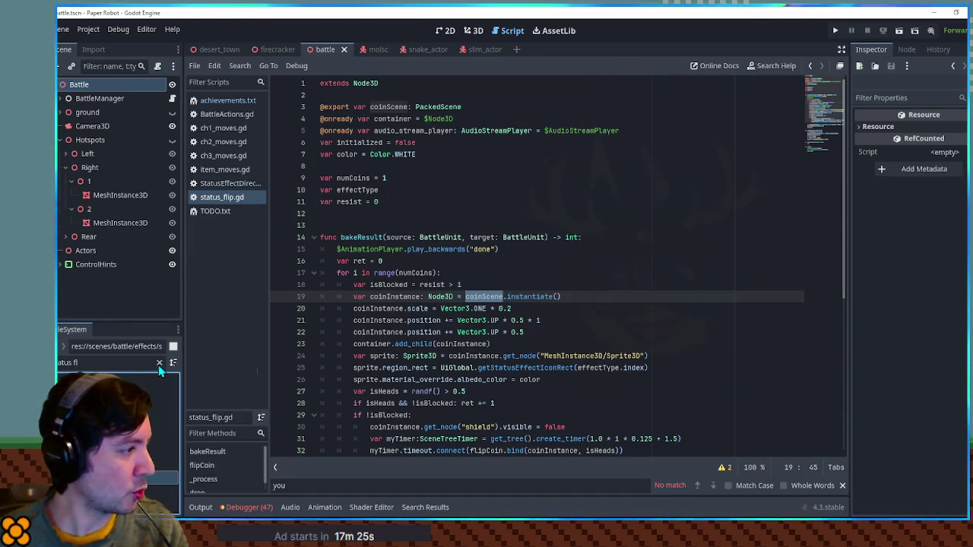
left_click(152, 478)
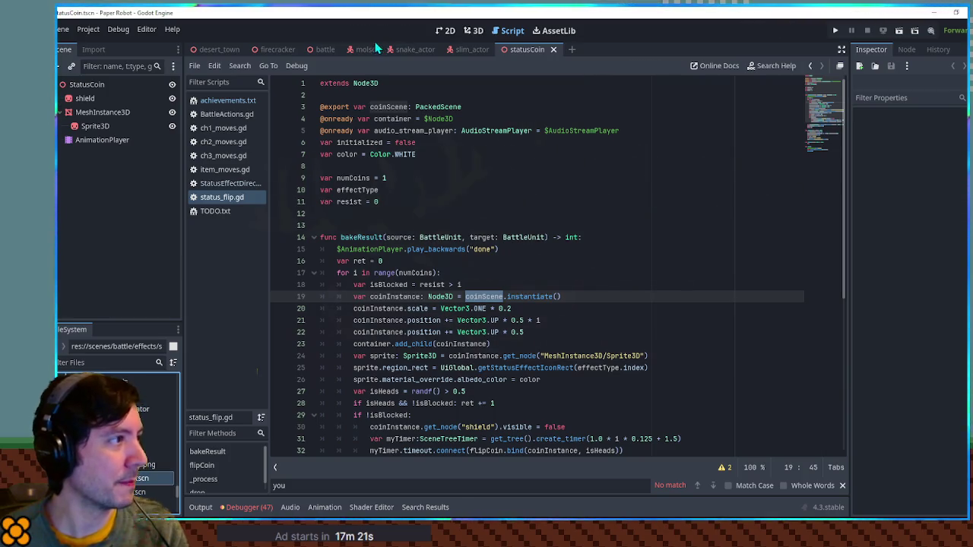
Show the StatusCoin in the 3D viewport and select the shield sprite
left_click(474, 31)
mouse_move(551, 281)
left_mouse_down()
mouse_move(400, 263)
mouse_move(509, 272)
mouse_move(828, 263)
mouse_move(522, 265)
mouse_move(525, 296)
mouse_move(600, 246)
mouse_move(579, 283)
mouse_move(588, 409)
mouse_move(595, 237)
mouse_move(595, 253)
mouse_move(250, 256)
mouse_move(499, 292)
mouse_move(547, 288)
mouse_move(615, 254)
mouse_move(431, 295)
left_mouse_up()
left_click(431, 295)
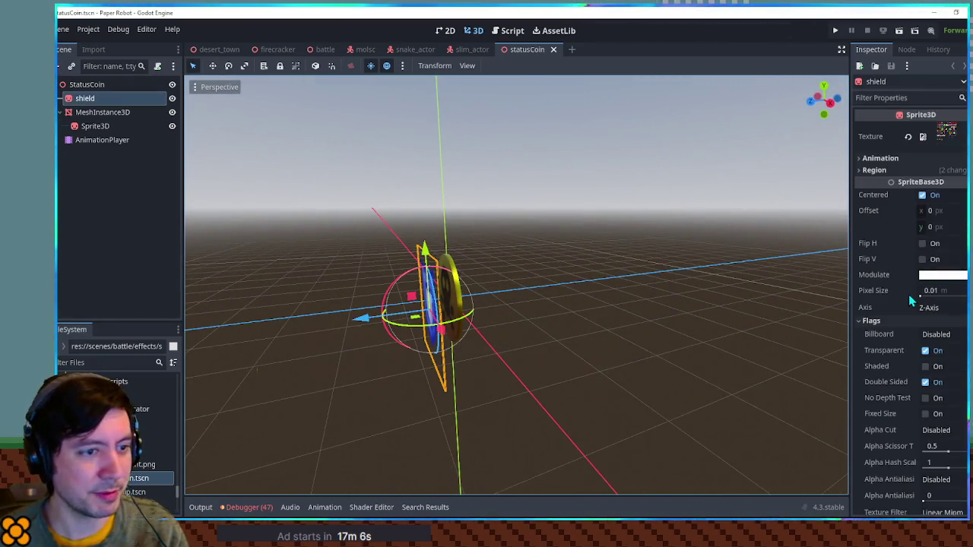
scroll(935, 365, "down", 6)
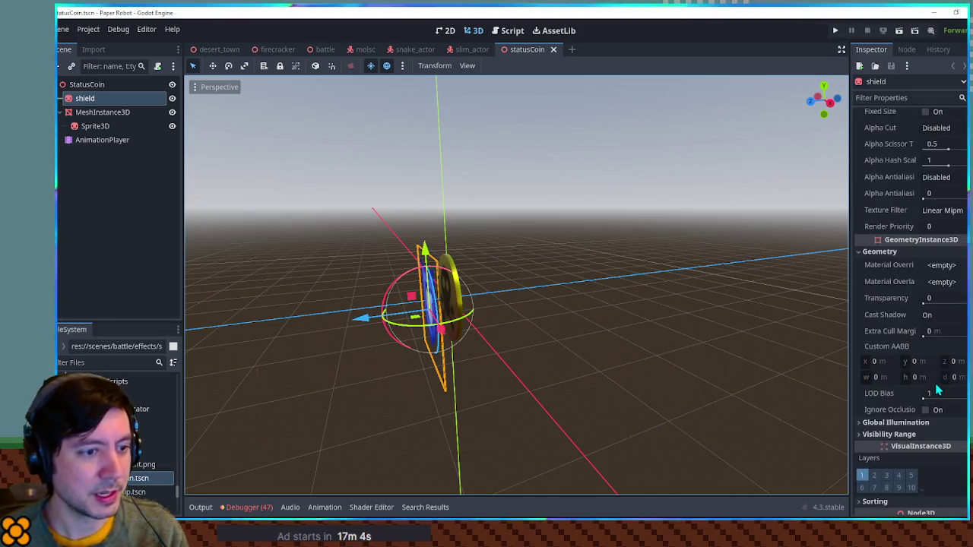
Inspect the coin mesh's surface material override, then view the coin from the front
left_click(107, 116)
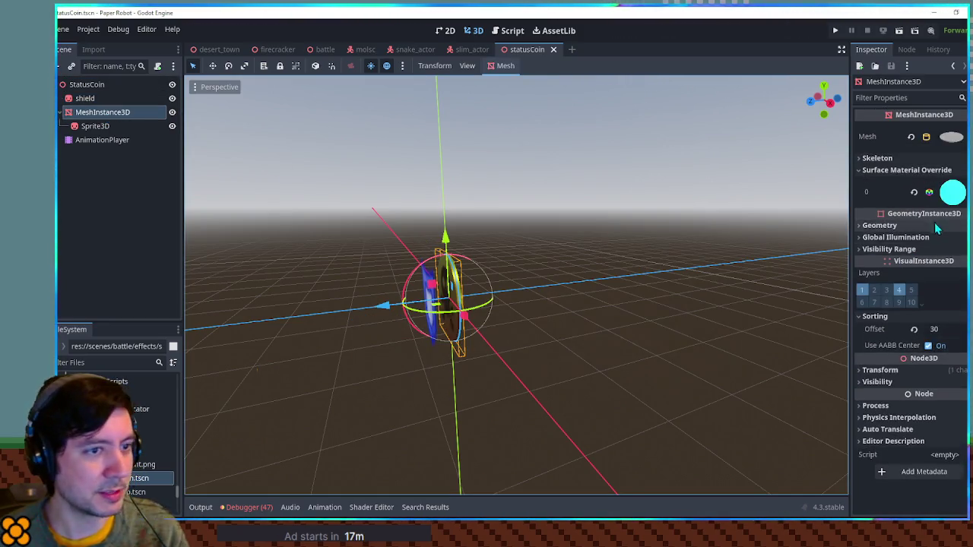
left_click(954, 192)
scroll(917, 310, "down", 6)
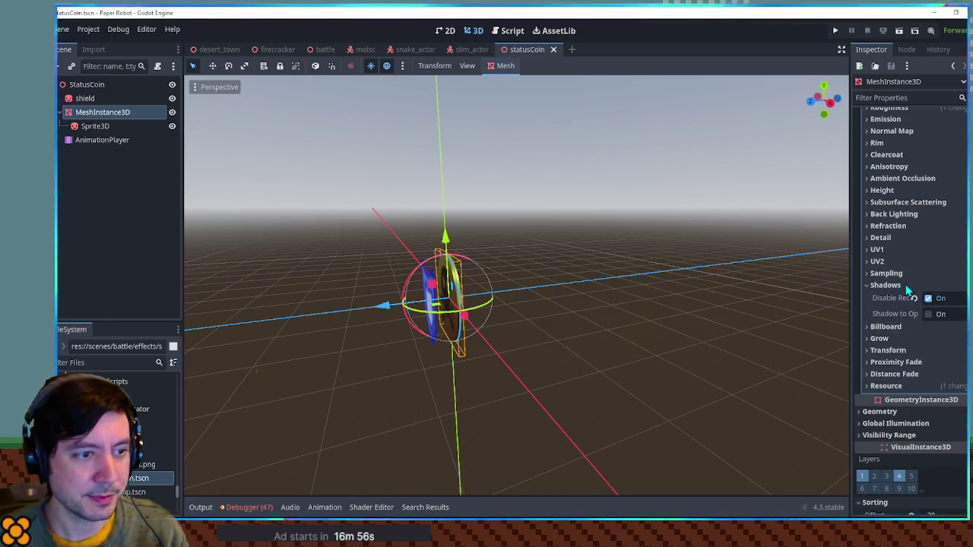
left_click(904, 284)
scroll(904, 283, "up", 3)
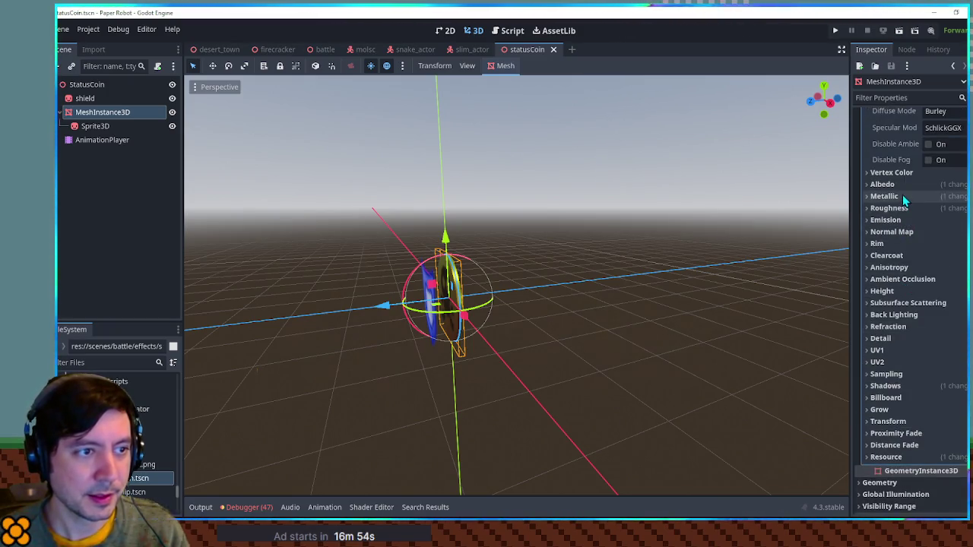
scroll(903, 194, "up", 2)
left_click(909, 131)
scroll(908, 134, "up", 4)
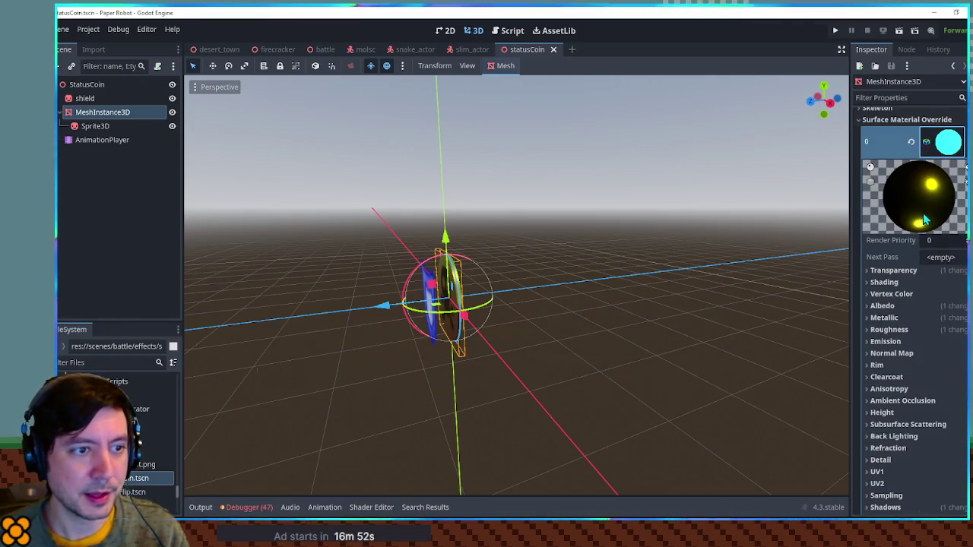
key("KP_1")
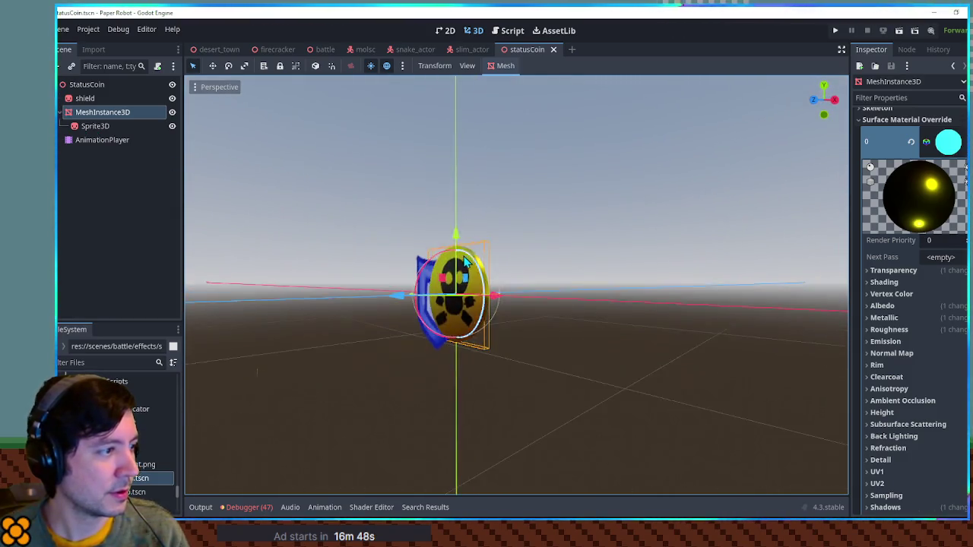
Zoom in, select the shield and toggle its No Depth Test flag on and off
scroll(461, 274, "up", 5)
left_click(447, 442)
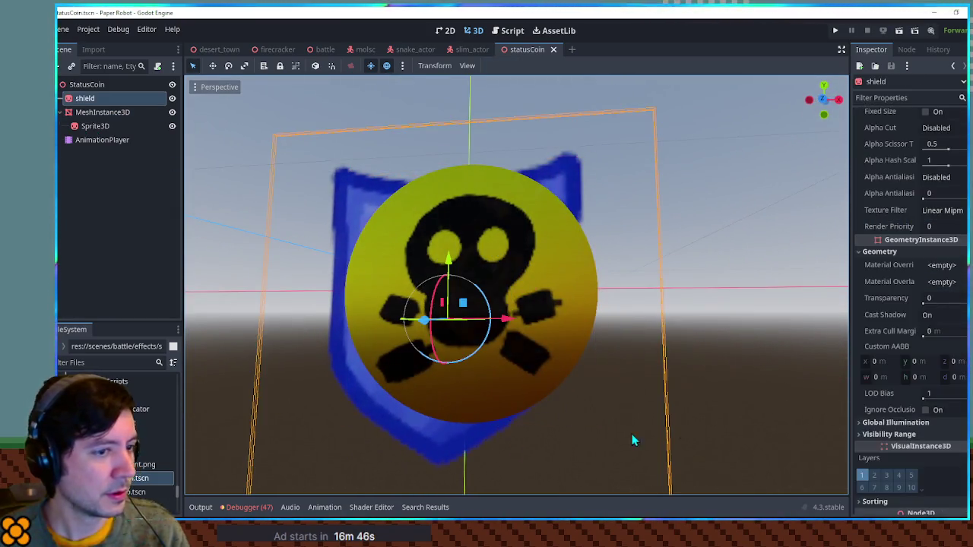
scroll(920, 328, "down", 3)
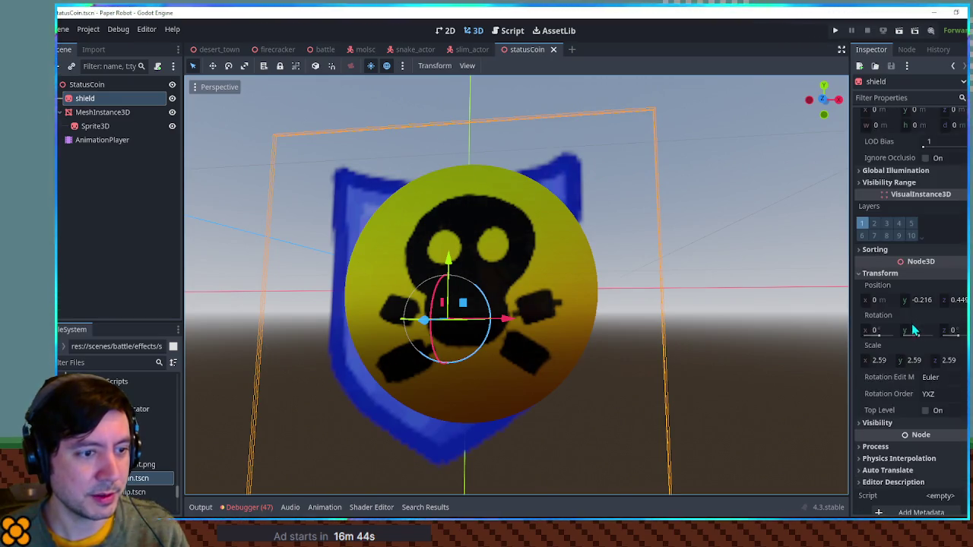
scroll(923, 331, "up", 6)
scroll(920, 328, "up", 2)
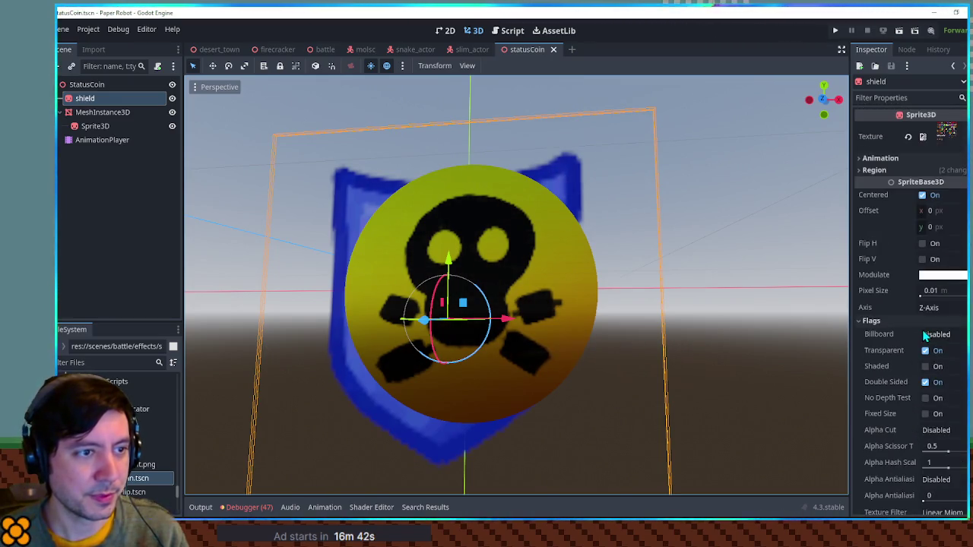
scroll(894, 323, "down", 6)
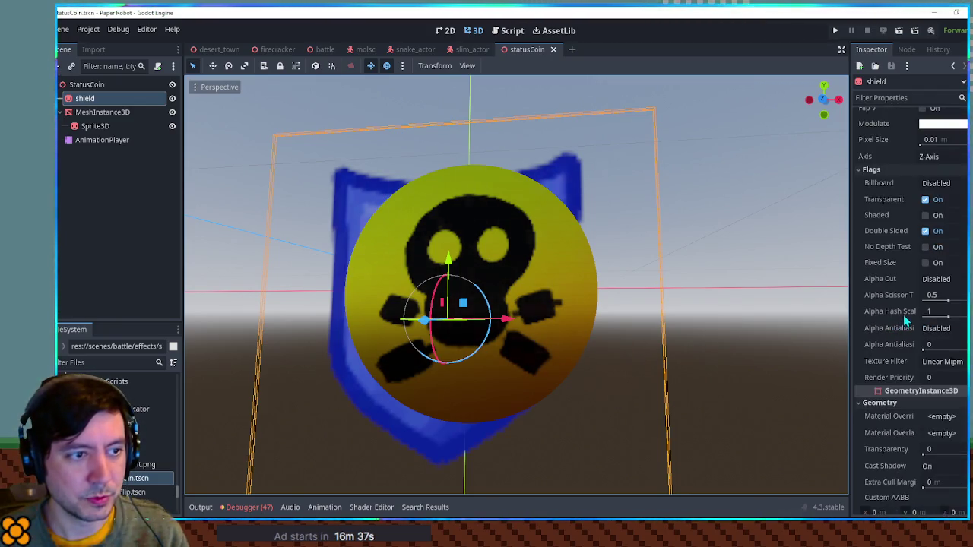
scroll(915, 331, "down", 4)
scroll(915, 332, "up", 4)
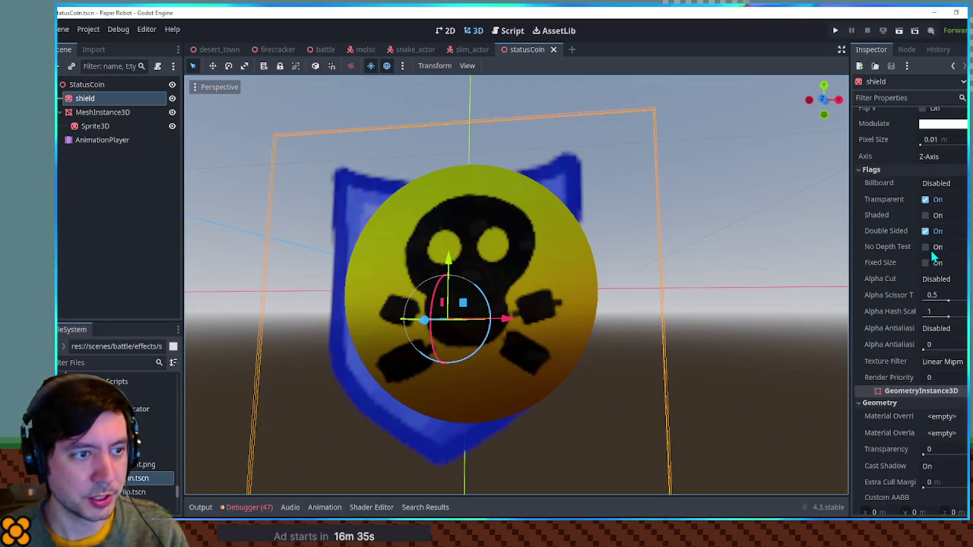
left_click(927, 247)
left_click(929, 249)
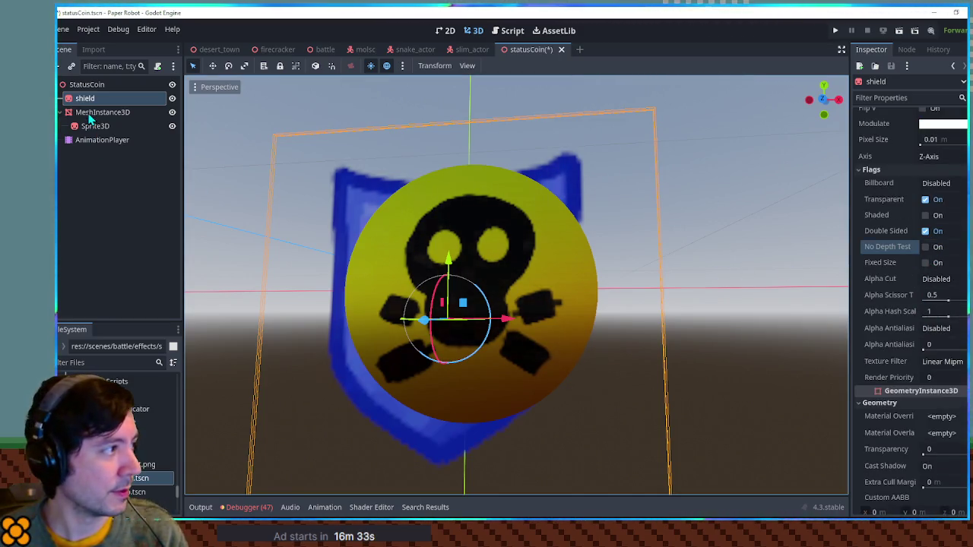
Check the coin material's transparency settings, then move the shield to the end of StatusCoin's children
left_click(103, 111)
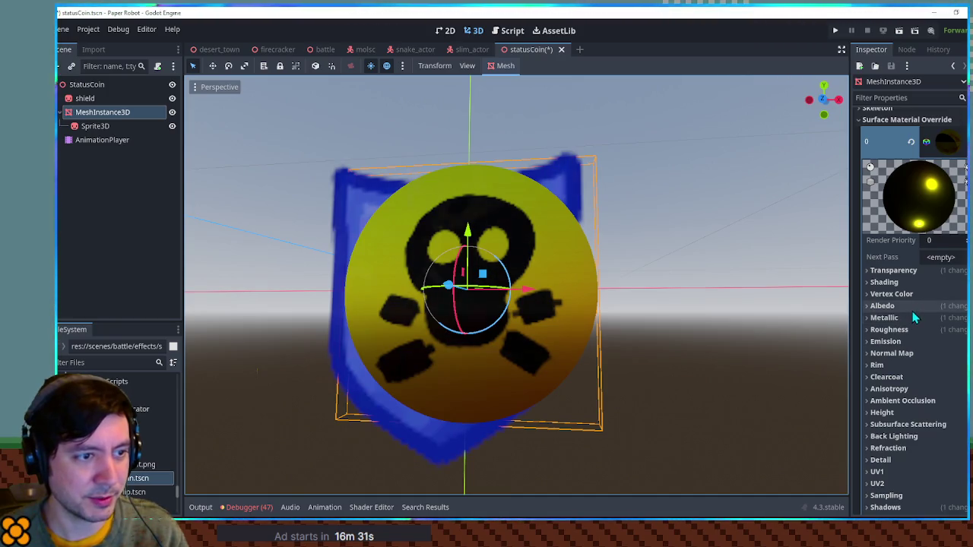
left_click(911, 272)
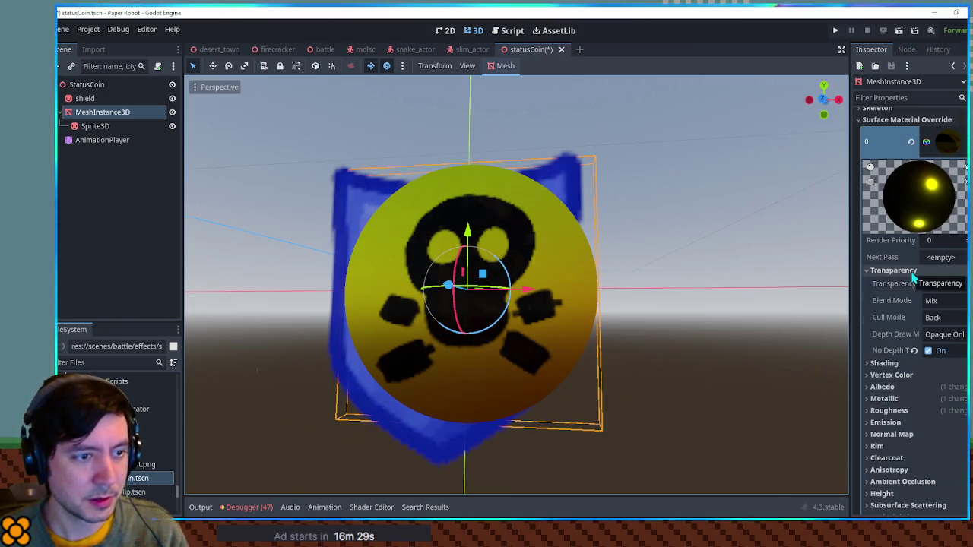
left_click(339, 175)
scroll(880, 344, "down", 3)
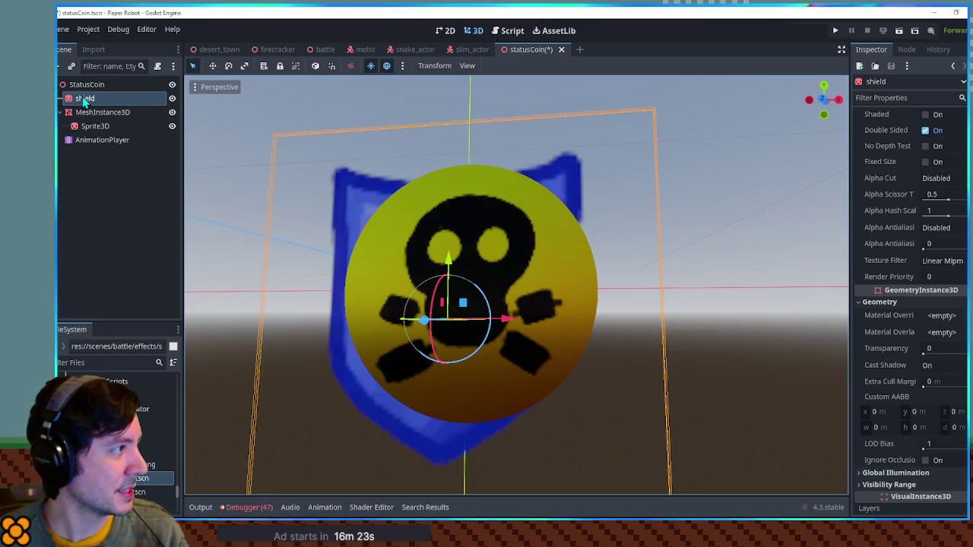
left_click_drag(80, 99, 83, 91)
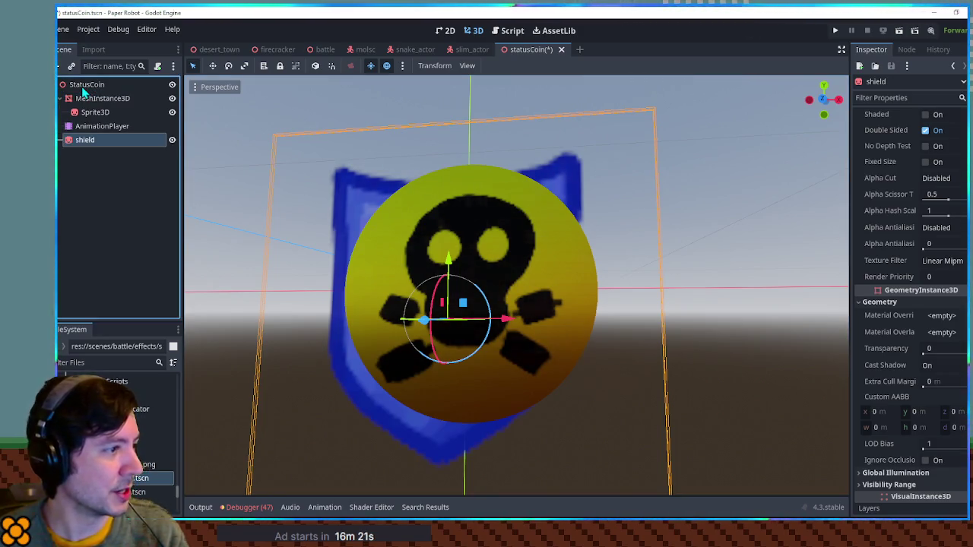
Enable No Depth Test and orbit around to confirm the shield sits behind the coin
scroll(920, 282, "up", 3)
scroll(920, 281, "up", 2)
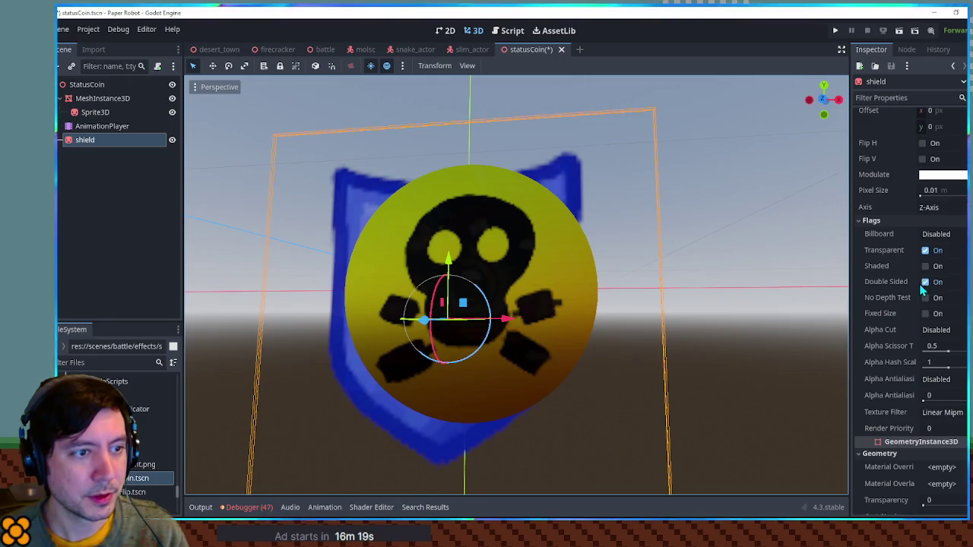
left_click(925, 297)
left_click(747, 232)
mouse_move(747, 232)
left_mouse_down()
mouse_move(489, 256)
mouse_move(760, 252)
mouse_move(723, 217)
mouse_move(592, 243)
mouse_move(597, 230)
mouse_move(662, 247)
left_mouse_up()
left_click(102, 98)
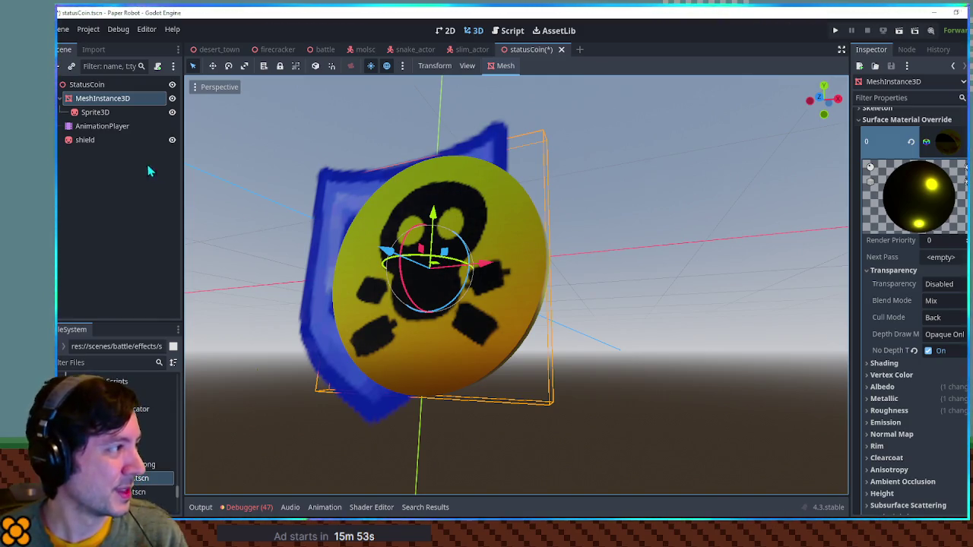
left_click(61, 98)
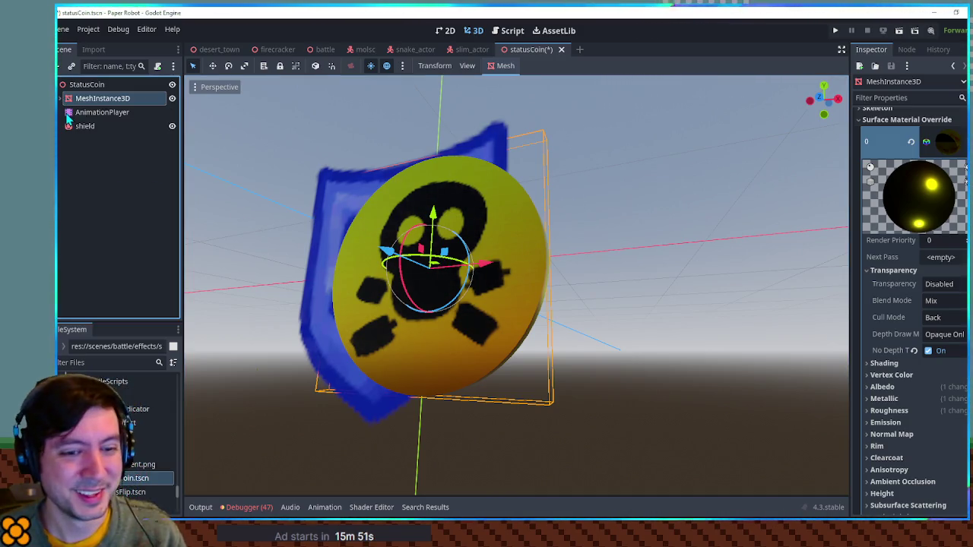
mouse_move(294, 223)
left_mouse_down()
mouse_move(383, 248)
mouse_move(301, 223)
mouse_move(316, 203)
left_mouse_up()
left_click(318, 208)
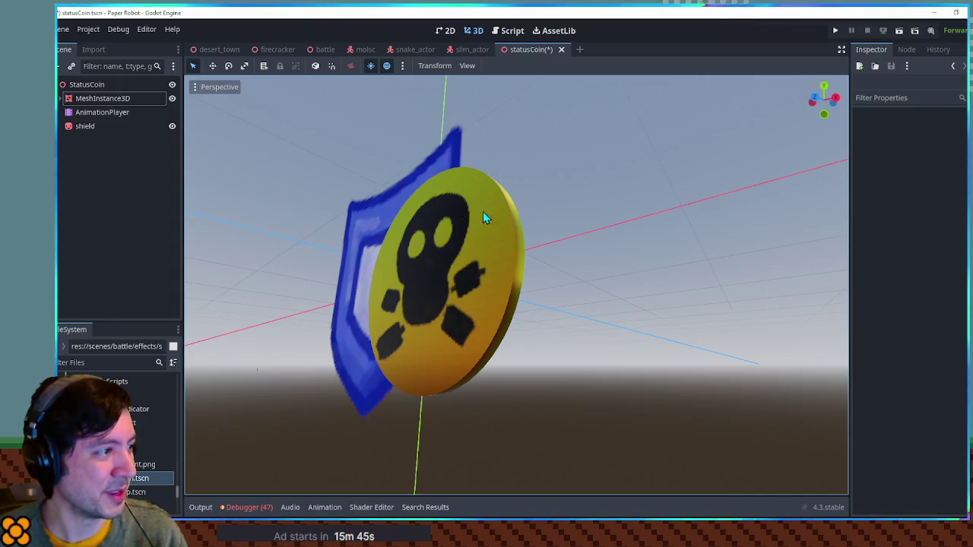
left_click(368, 211)
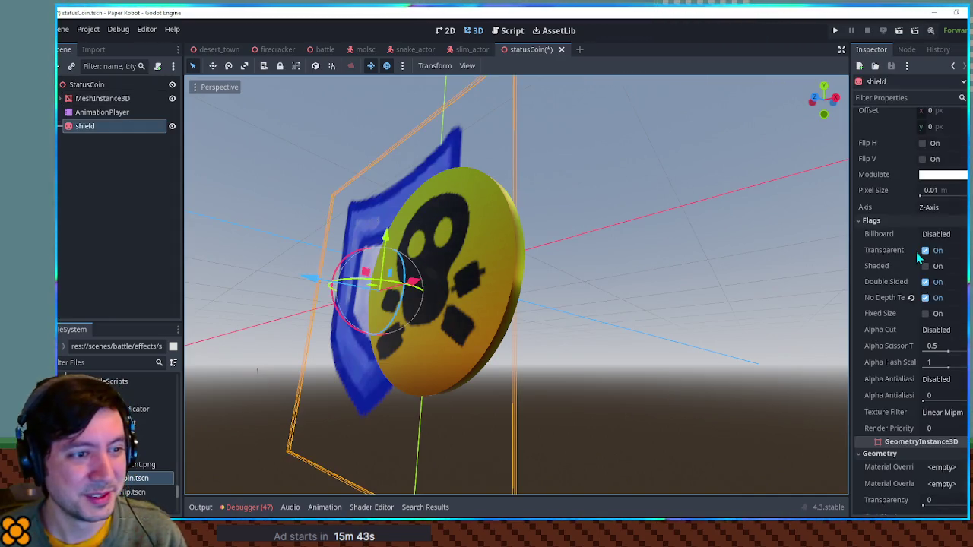
Set the shield's Render Priority to 1 and orbit to confirm it draws over the coin
scroll(955, 274, "down", 5)
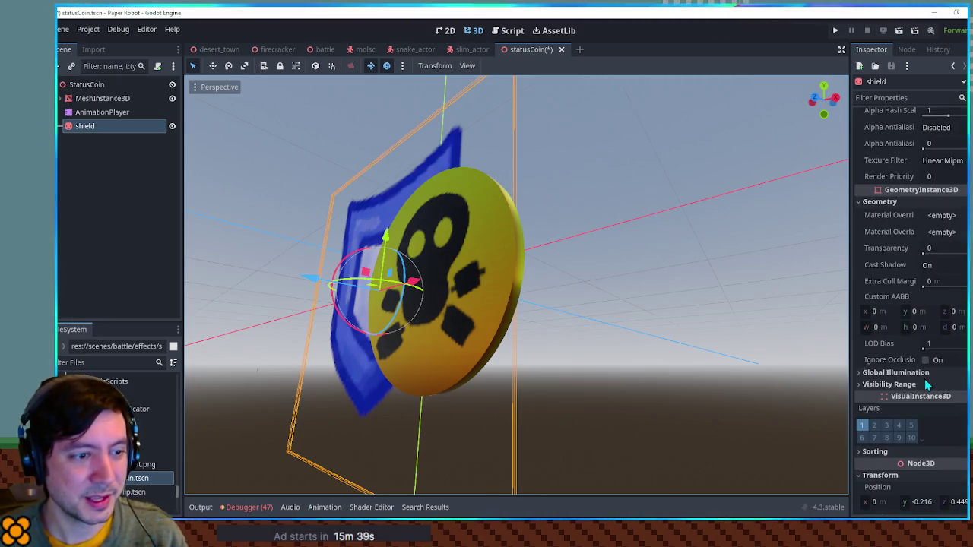
scroll(917, 380, "up", 5)
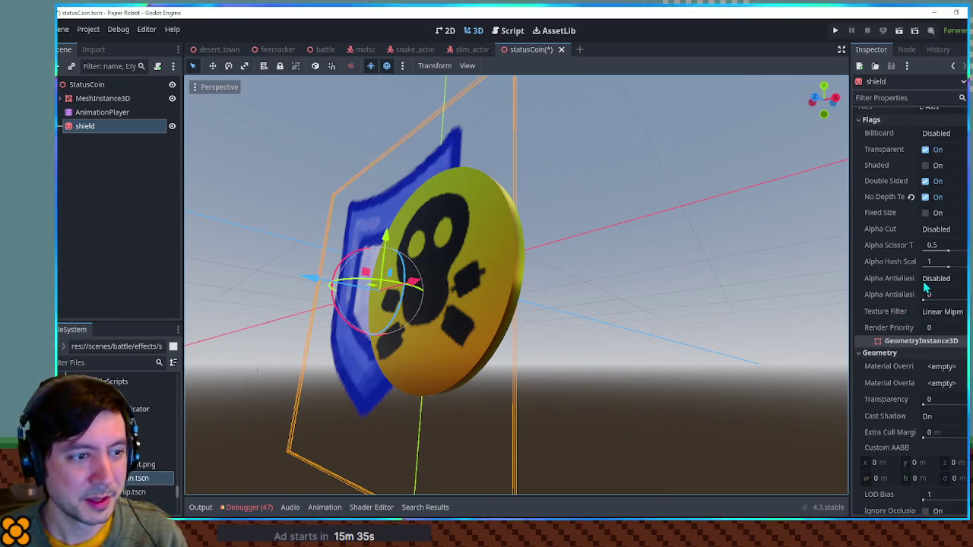
left_click(943, 328)
type("1")
mouse_move(760, 289)
left_mouse_down()
mouse_move(513, 336)
mouse_move(656, 326)
mouse_move(208, 302)
mouse_move(828, 296)
mouse_move(680, 301)
mouse_move(699, 301)
left_mouse_up()
scroll(687, 304, "down", 2)
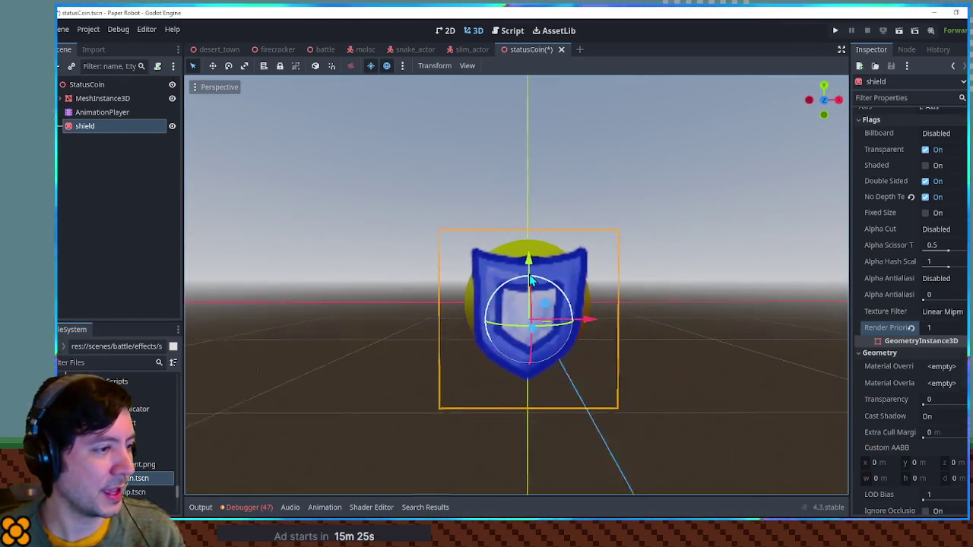
left_click_drag(418, 272, 536, 286)
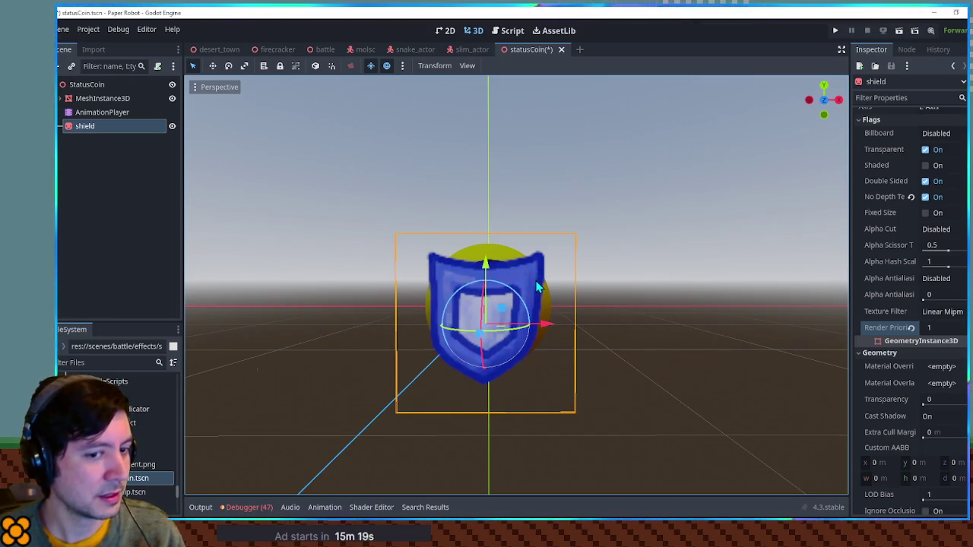
Select the AnimationPlayer to bring up the coin's animation tracks
left_click(101, 112)
left_click(99, 126)
scroll(389, 224, "up", 3)
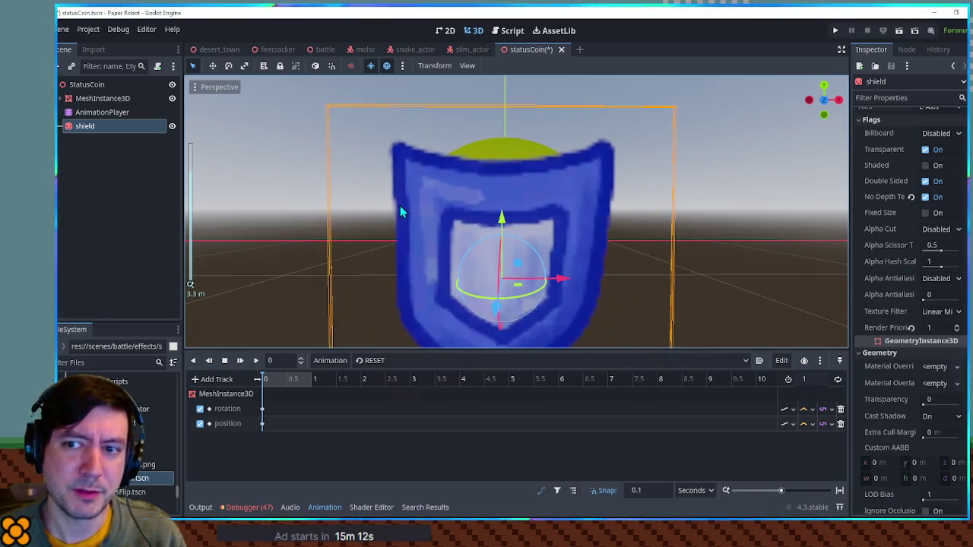
scroll(401, 211, "down", 3)
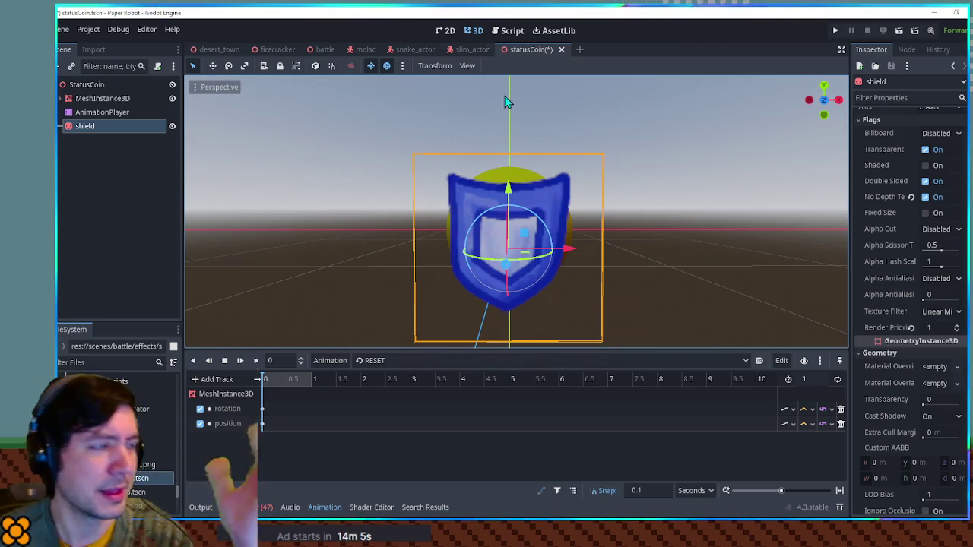
key("ctrl+s")
Open status_flip.gd and insert blank lines above the isHeads check
left_click(521, 34)
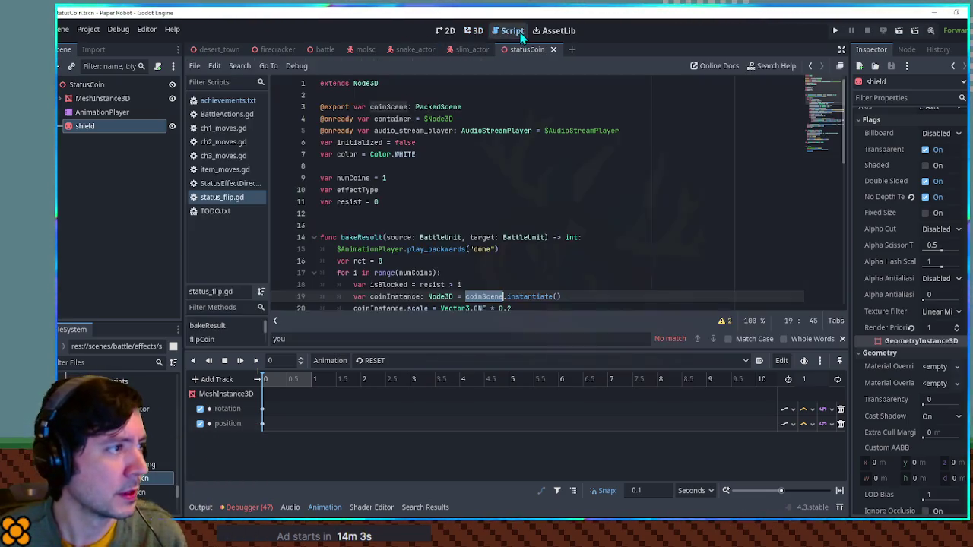
scroll(487, 228, "down", 5)
left_click(323, 509)
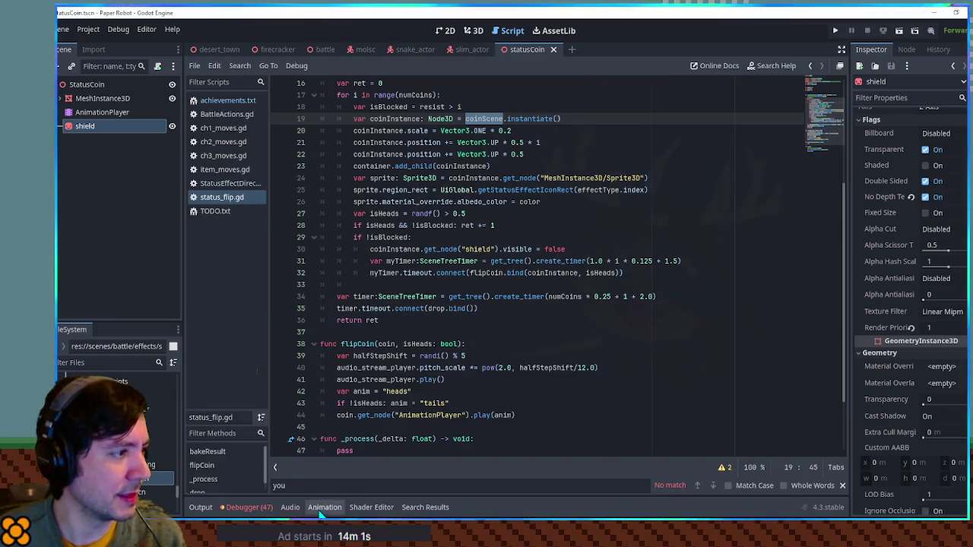
left_click(549, 226)
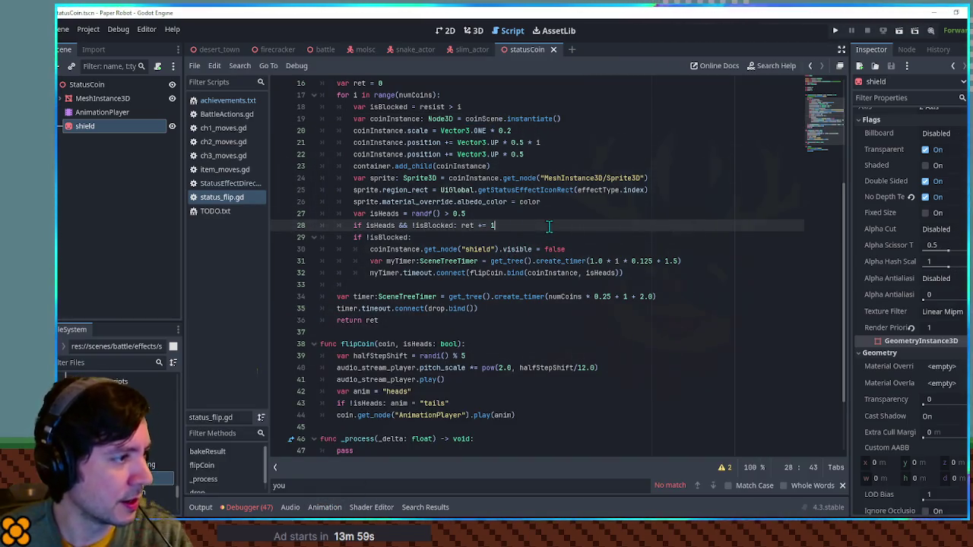
key("ctrl+shift+Return")
key("Return")
key("Return")
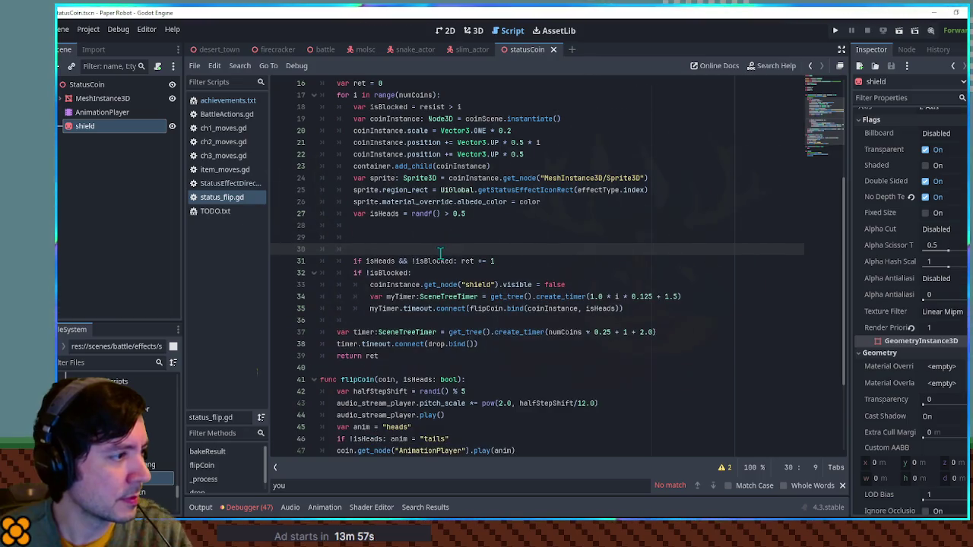
left_click(441, 260)
left_click(458, 237)
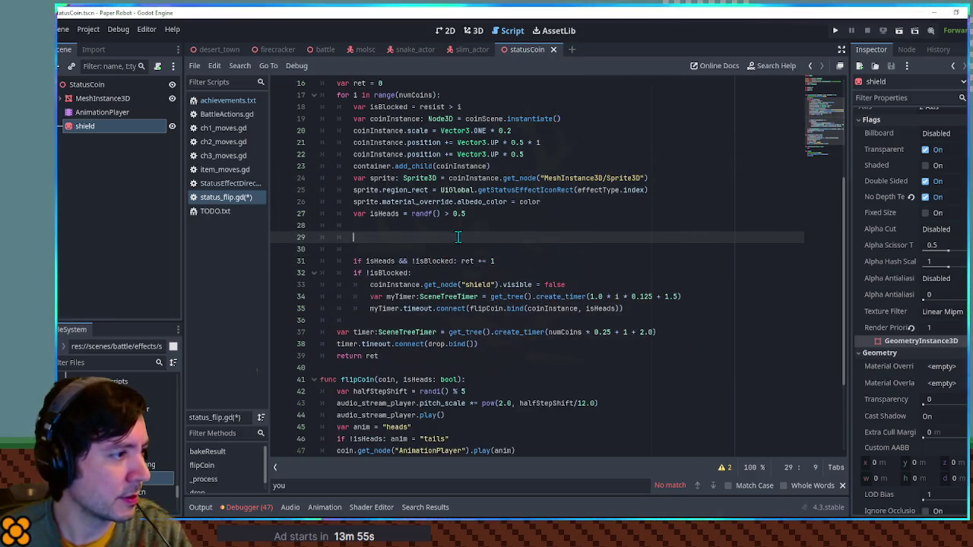
Add the comments '# TODO' and '# blocked coins don't trigger luck effects'
type("# TODO")
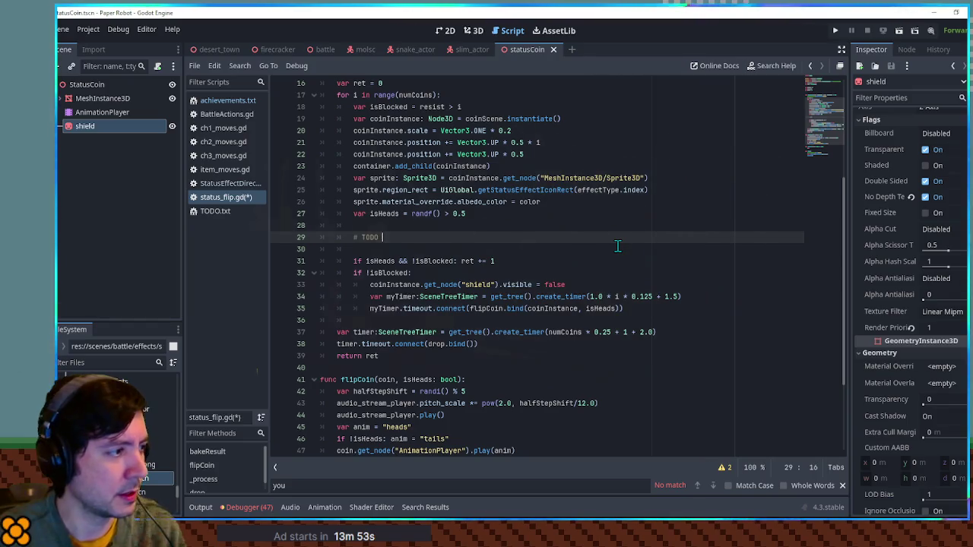
key("Return")
type("# blocked coins don't trigger luck effects")
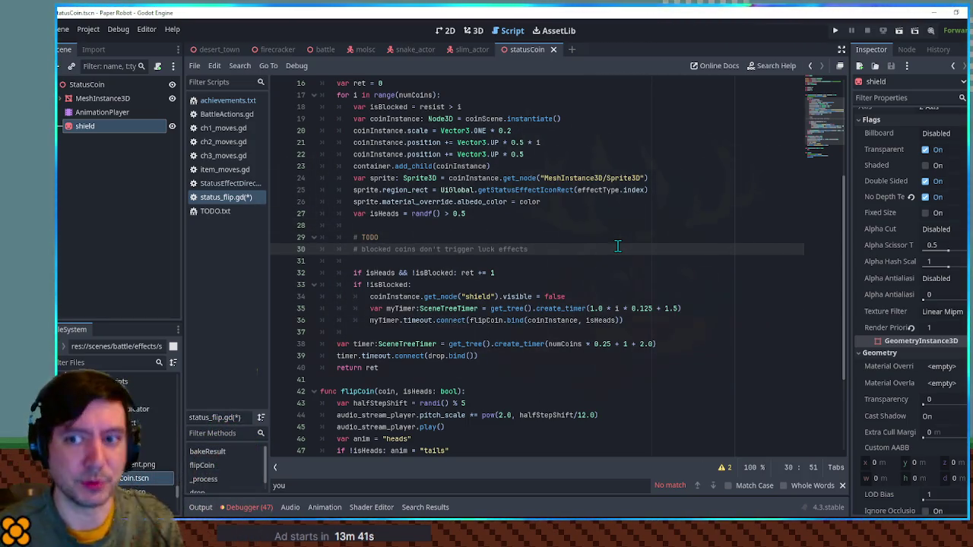
key("Return")
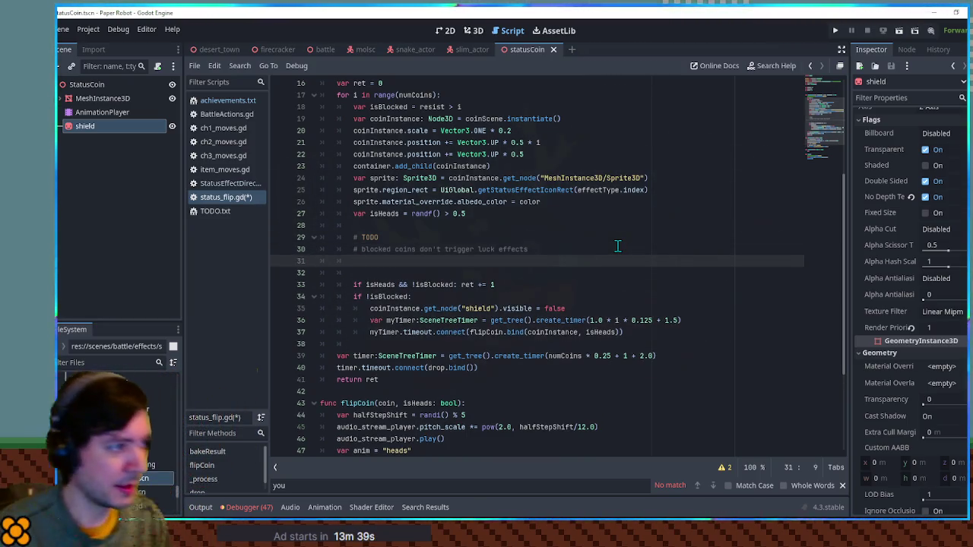
type("#")
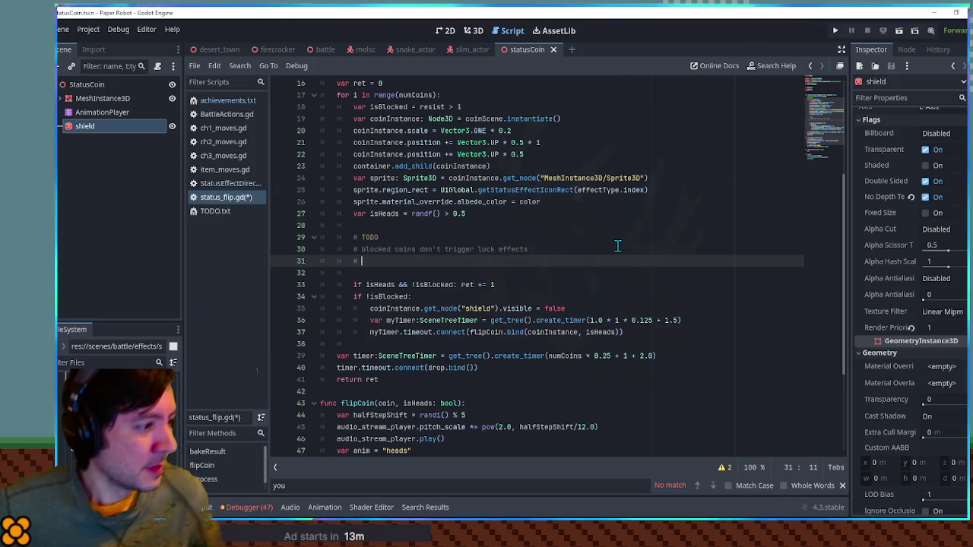
Finish the third comment as '# if lucky and unlucky=alternate' and save the script
scroll(608, 247, "up", 4)
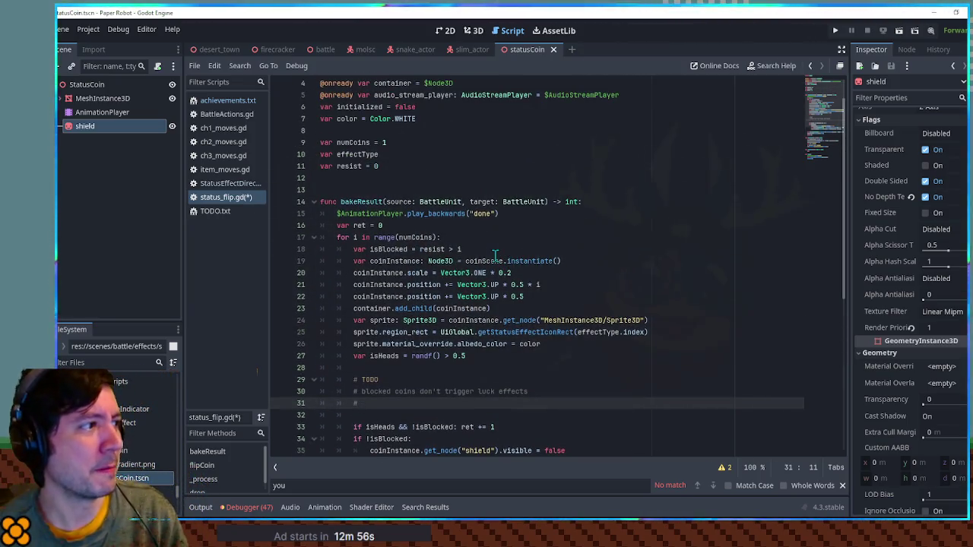
double_click(491, 202)
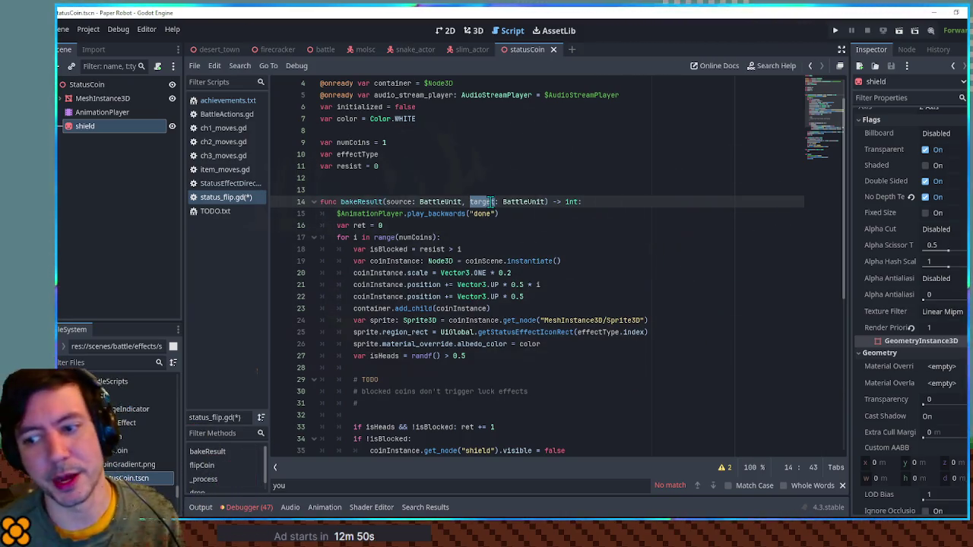
scroll(456, 229, "down", 4)
left_click(371, 261)
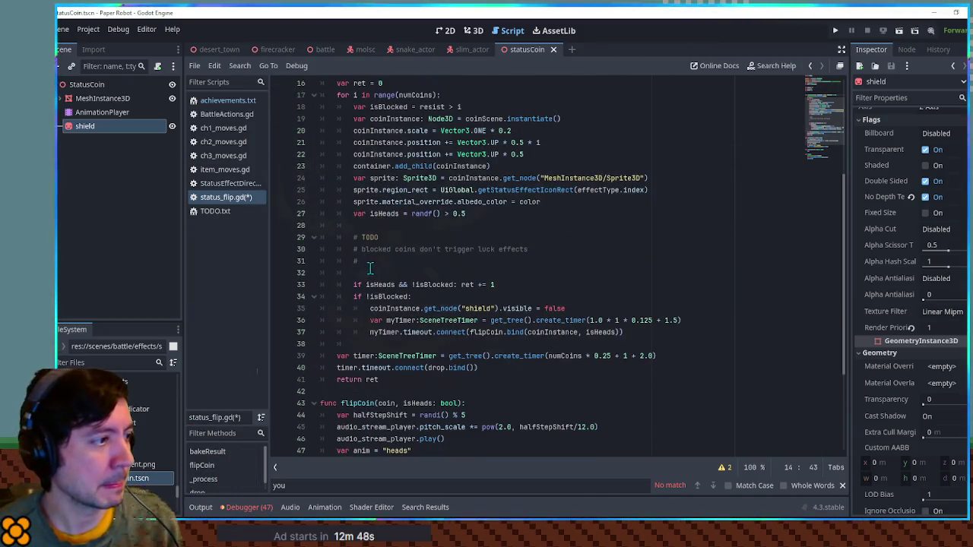
type(" if")
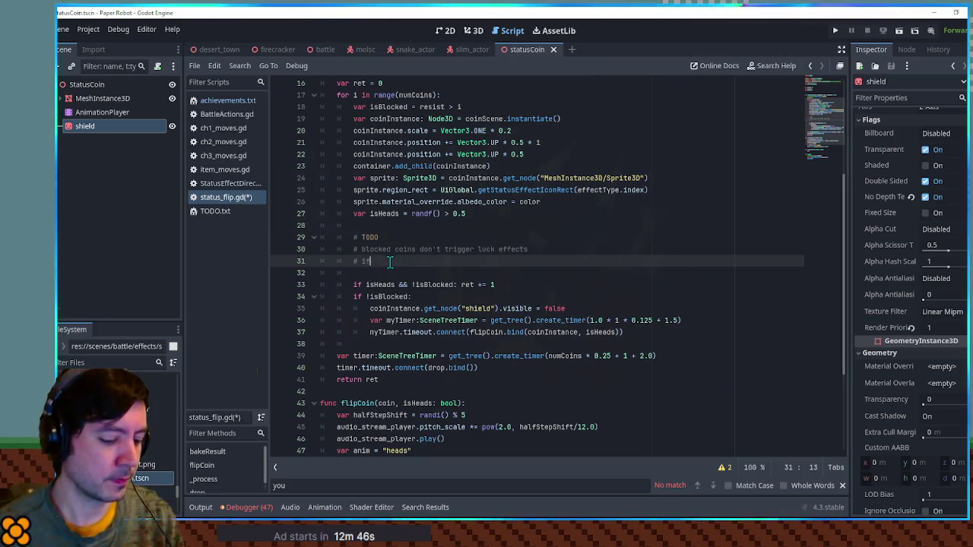
type(" lucky and unl")
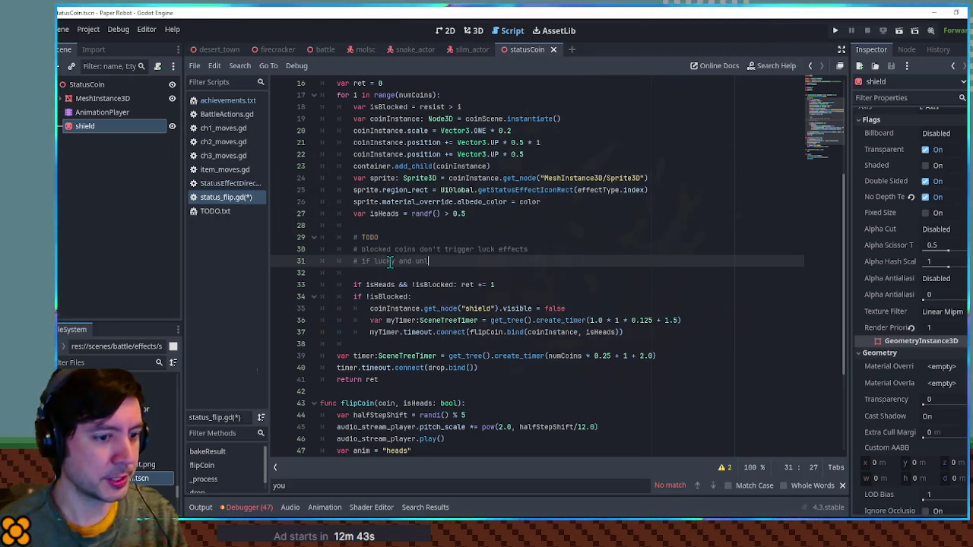
type("ucky")
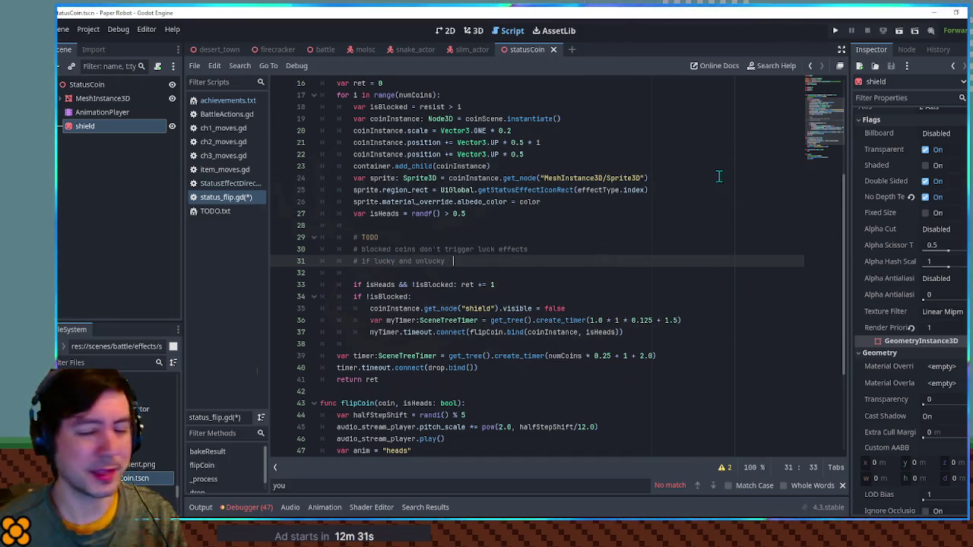
type("=")
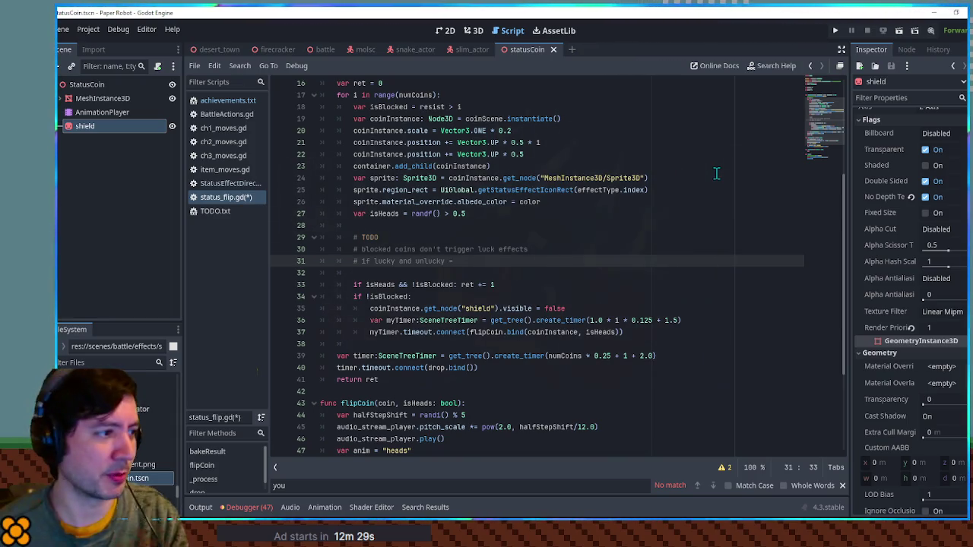
type("alternate")
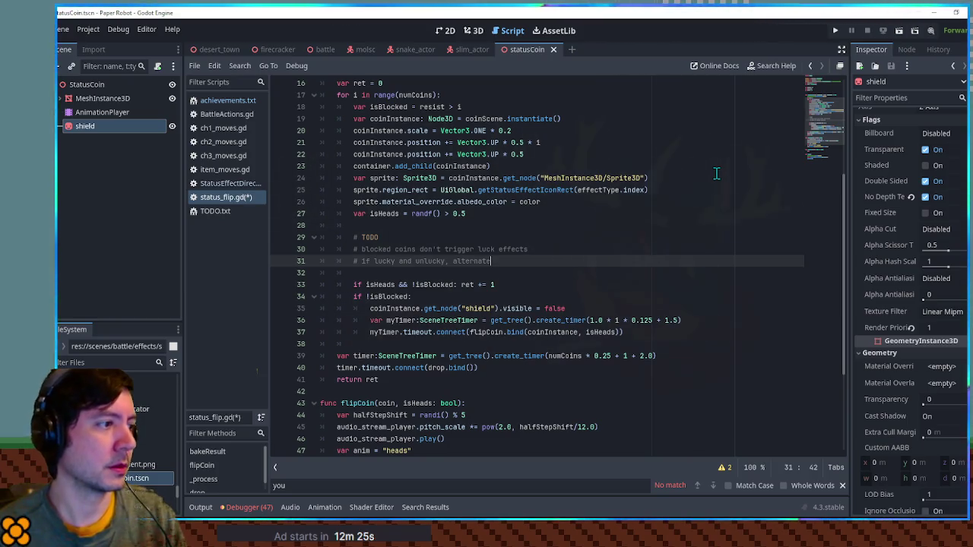
key("ctrl+s")
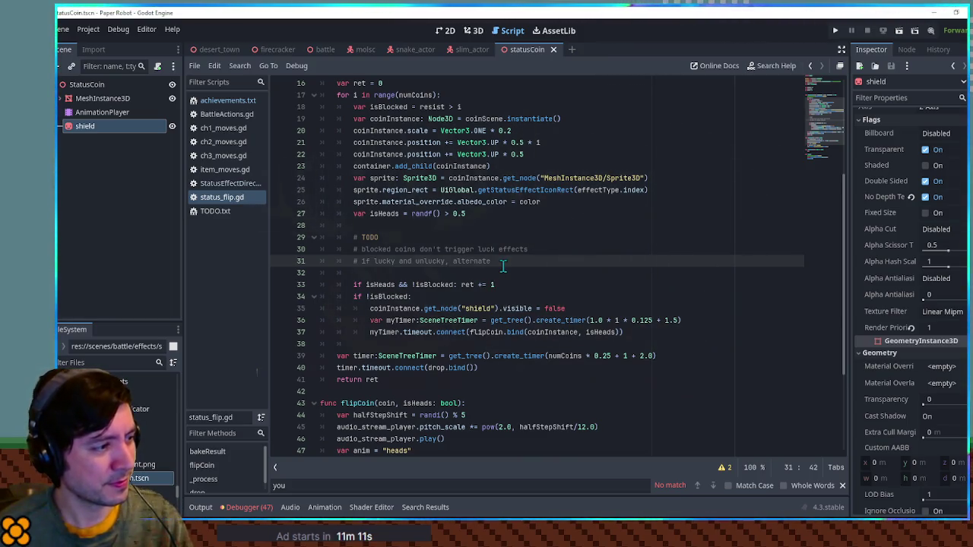
Switch to the 2D workspace
left_click(453, 32)
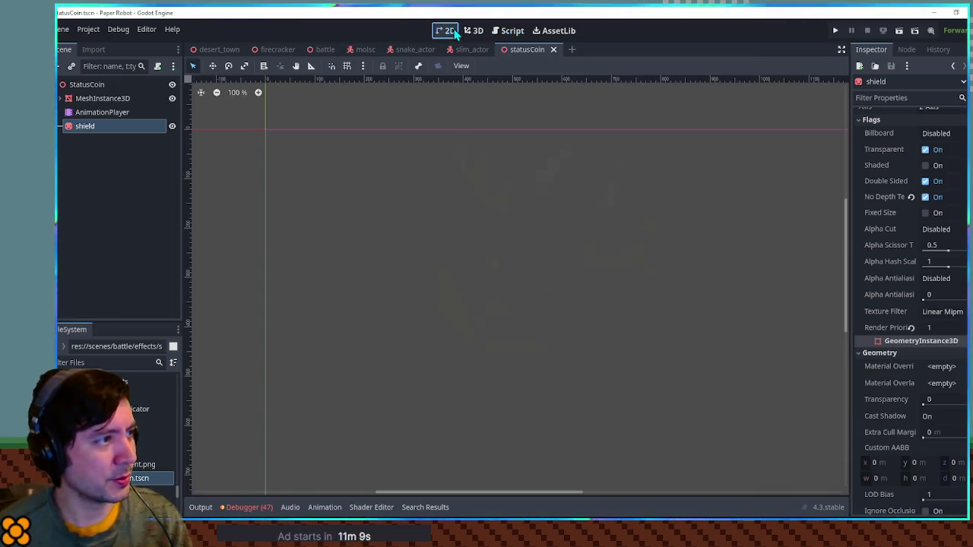
Duplicate the shield sprite in the 3D scene and rename the copy to clover
left_click(474, 30)
key("ctrl+d")
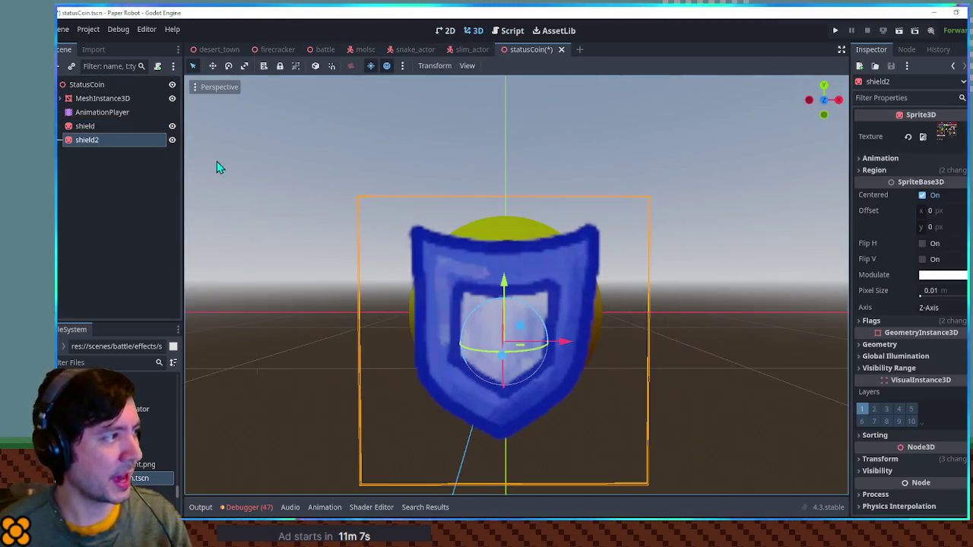
key("F2")
type("clover")
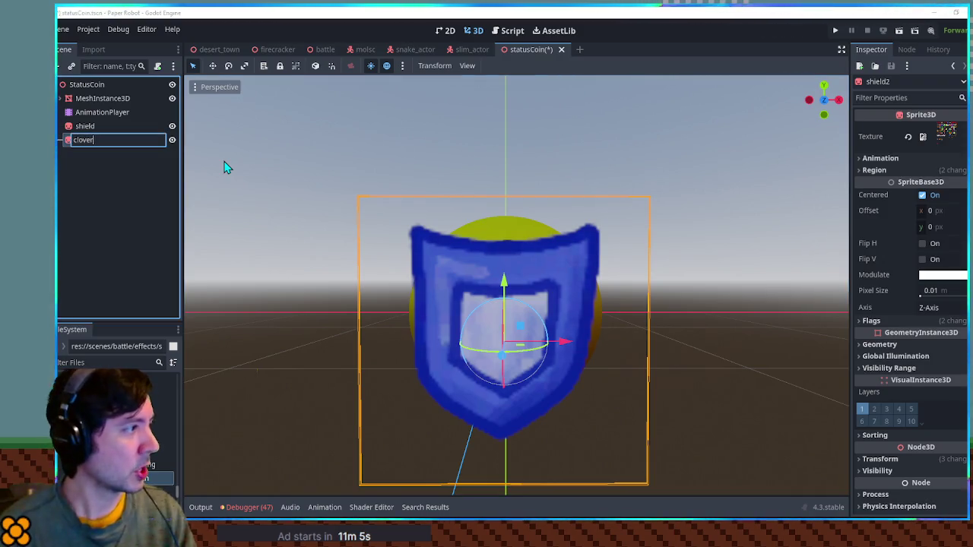
key("Return")
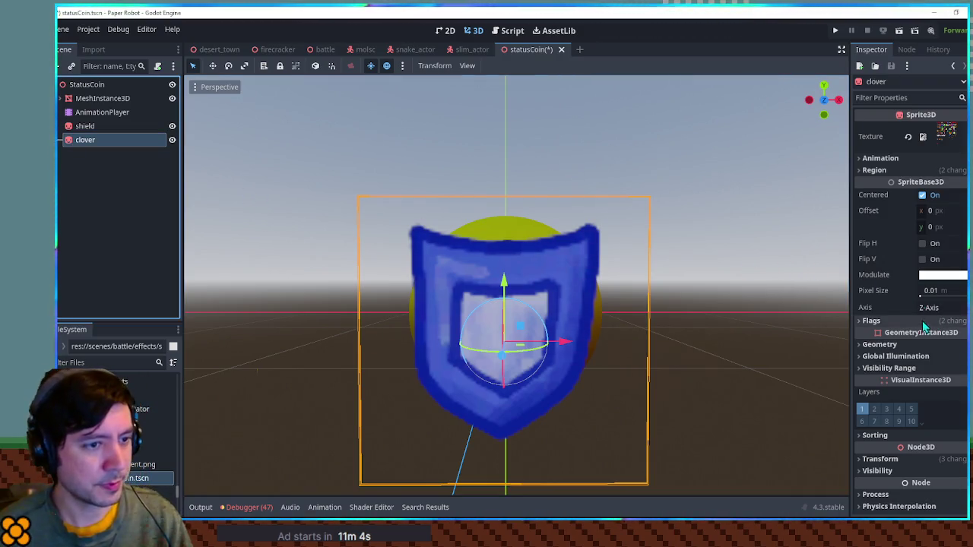
Assign statusEffects.png as clover's texture and select the green clover icon as its region
left_click(107, 362)
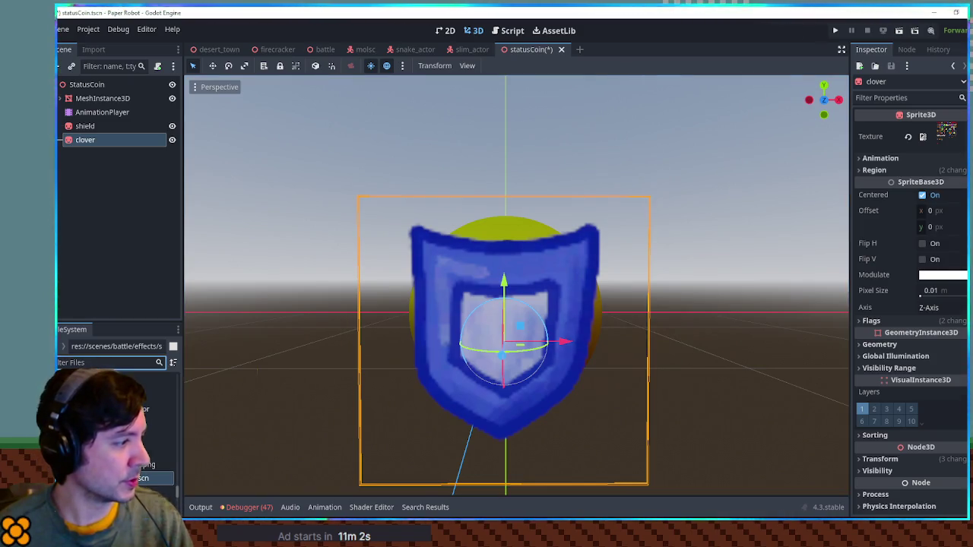
type("stat")
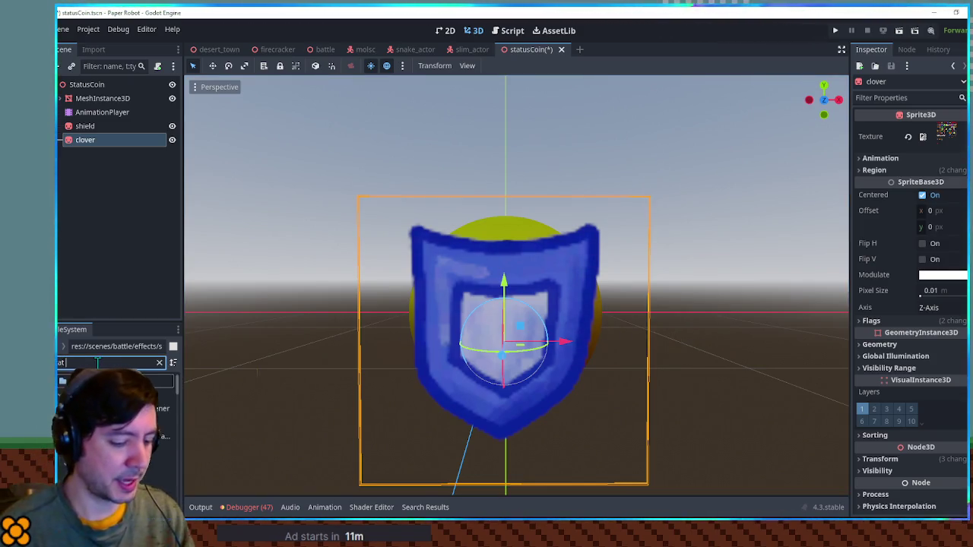
type("pn")
mouse_move(114, 395)
left_mouse_down()
mouse_move(110, 194)
mouse_move(941, 148)
mouse_move(943, 137)
left_mouse_up()
left_click(875, 169)
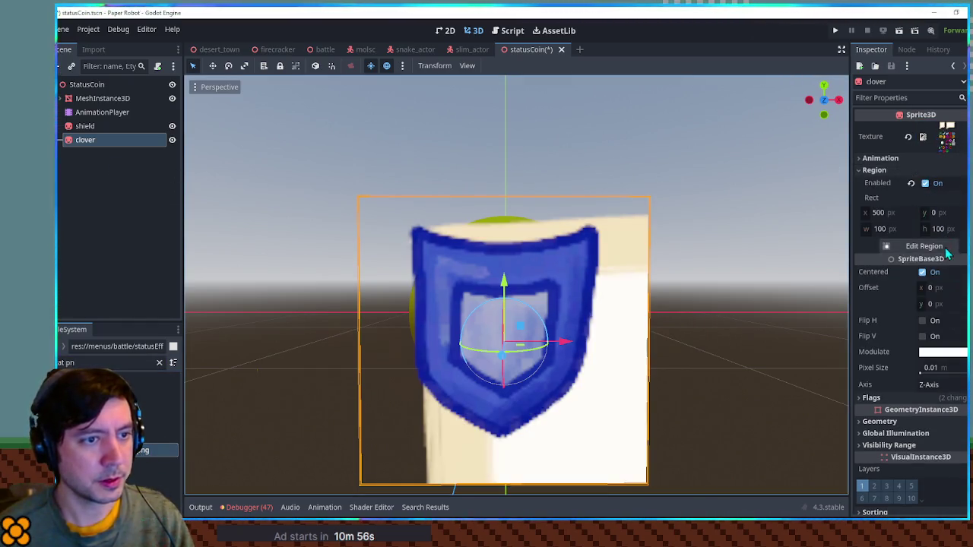
left_click(945, 251)
scroll(559, 270, "down", 4)
left_click_drag(473, 304, 526, 357)
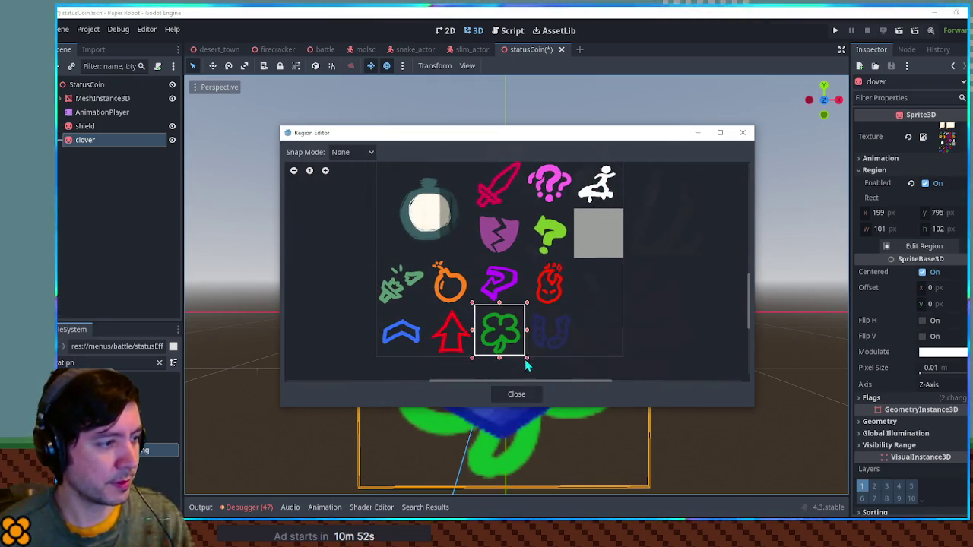
left_click(516, 393)
Set the clover's region rect to 200, 800 with size 100×100
left_click(898, 217)
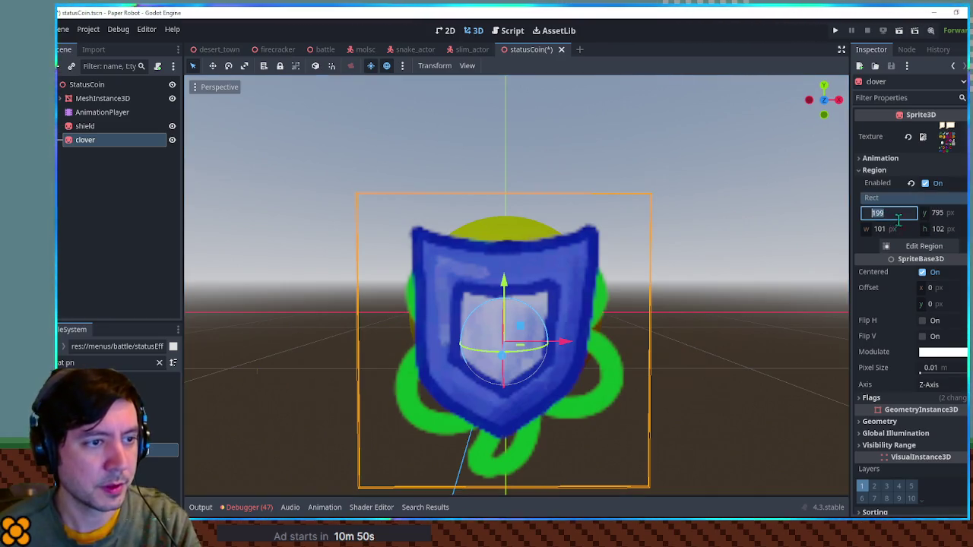
type("200")
key("Tab")
type("800")
key("Tab")
type("10")
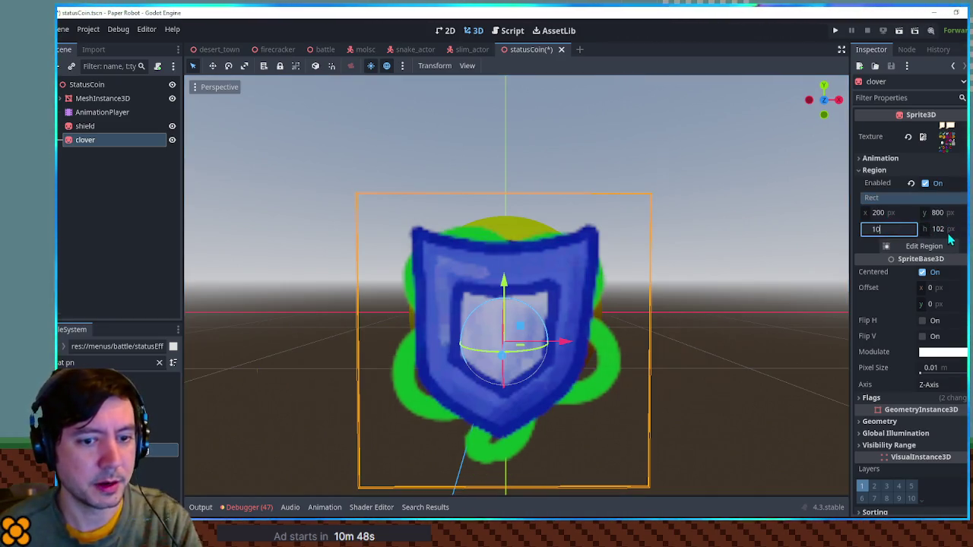
key("Tab")
type("100")
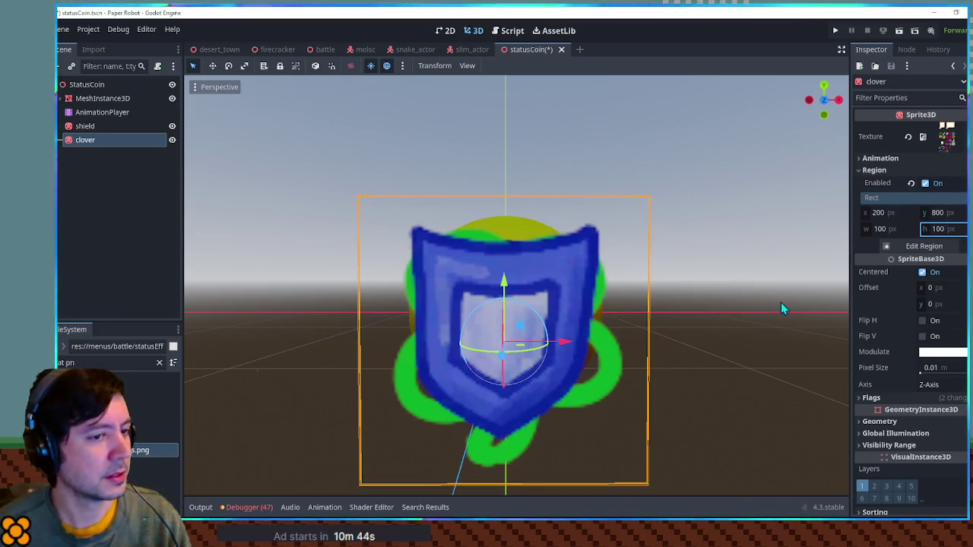
Move the clover sprite up and to the right over the coin
mouse_move(616, 282)
left_mouse_down()
mouse_move(632, 291)
mouse_move(509, 297)
mouse_move(650, 286)
left_mouse_up()
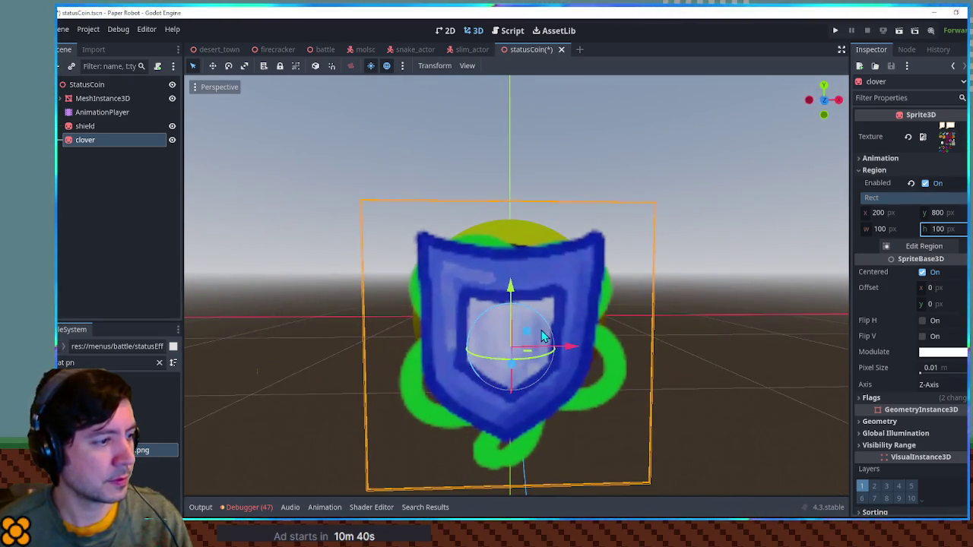
mouse_move(527, 332)
left_mouse_down()
mouse_move(623, 250)
mouse_move(591, 254)
mouse_move(634, 217)
mouse_move(596, 221)
mouse_move(600, 232)
left_mouse_up()
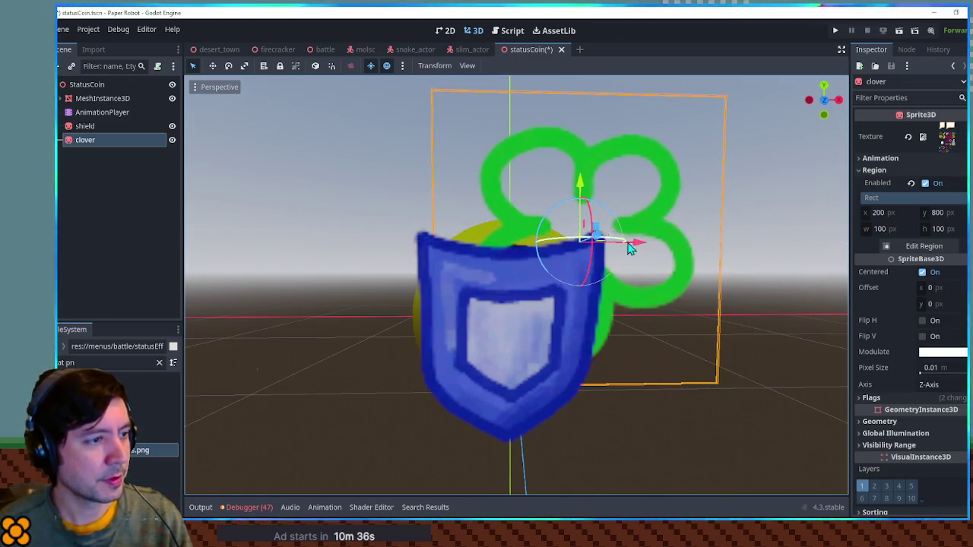
scroll(644, 244, "up", 3)
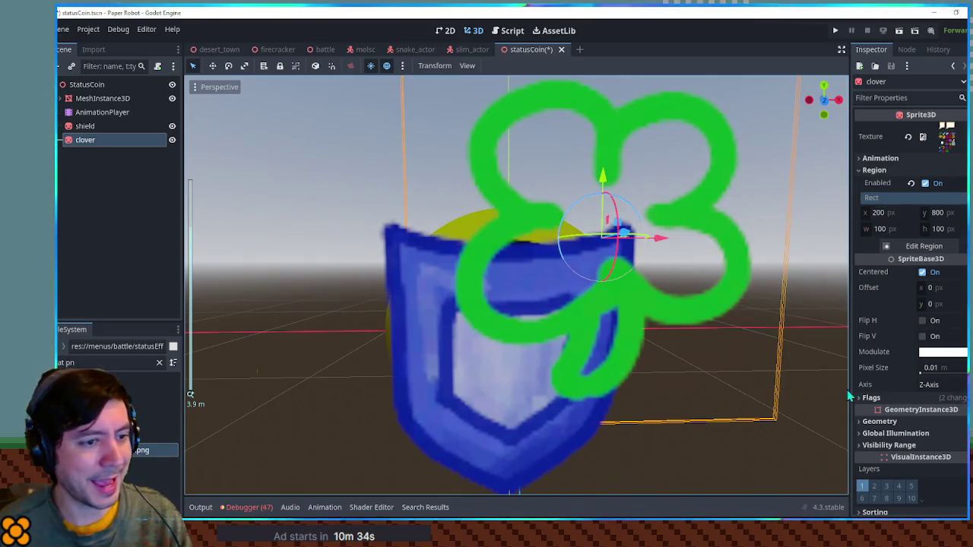
scroll(893, 404, "down", 5)
Shrink the clover to 0.93 scale and check its placement beside the shield from the side
left_click(880, 404)
left_click_drag(880, 490, 833, 491)
mouse_move(734, 333)
left_mouse_down()
mouse_move(589, 339)
mouse_move(697, 337)
mouse_move(668, 286)
left_mouse_up()
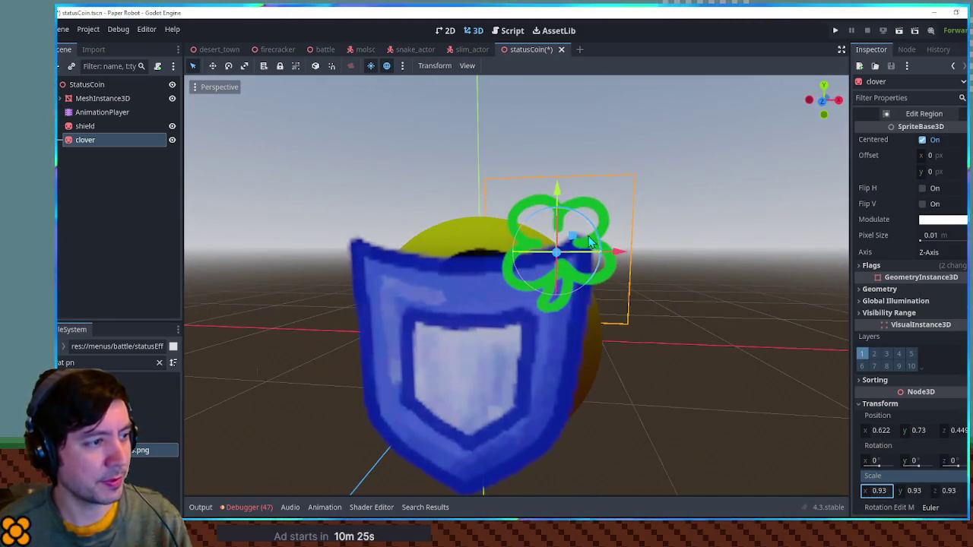
mouse_move(646, 250)
left_mouse_down()
mouse_move(549, 277)
mouse_move(534, 271)
mouse_move(643, 250)
left_mouse_up()
scroll(643, 251, "down", 2)
left_click(99, 143)
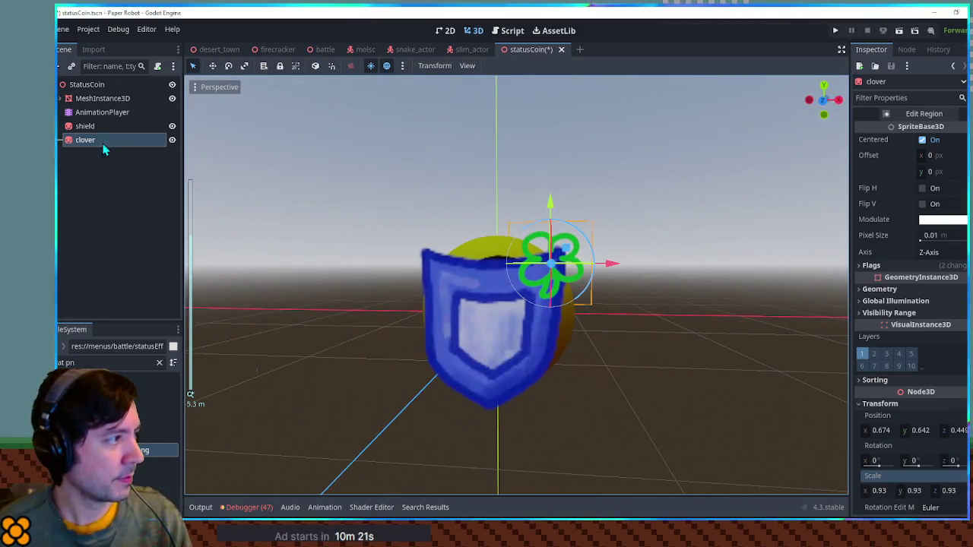
Duplicate the clover as 'unlucky' and set its Region Rect x to 300
key("ctrl+d")
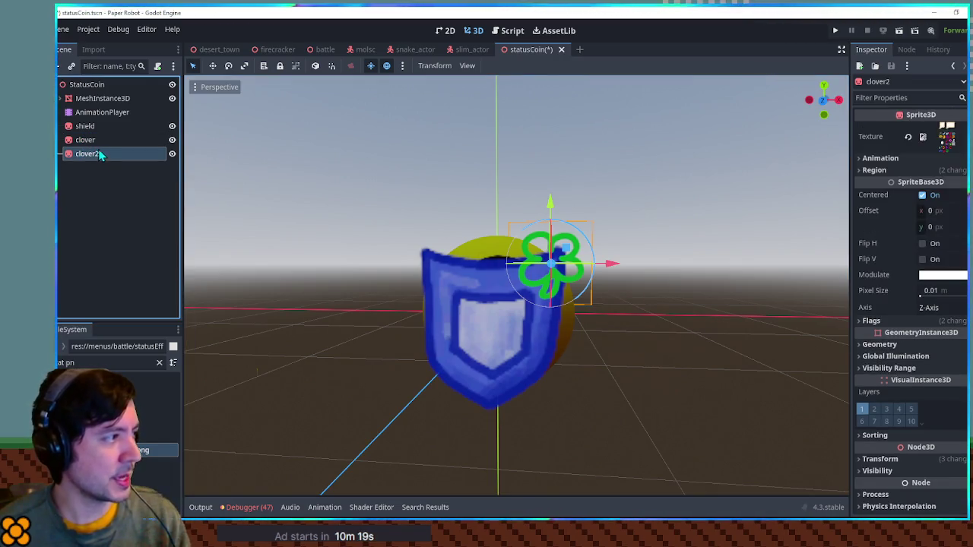
key("F2")
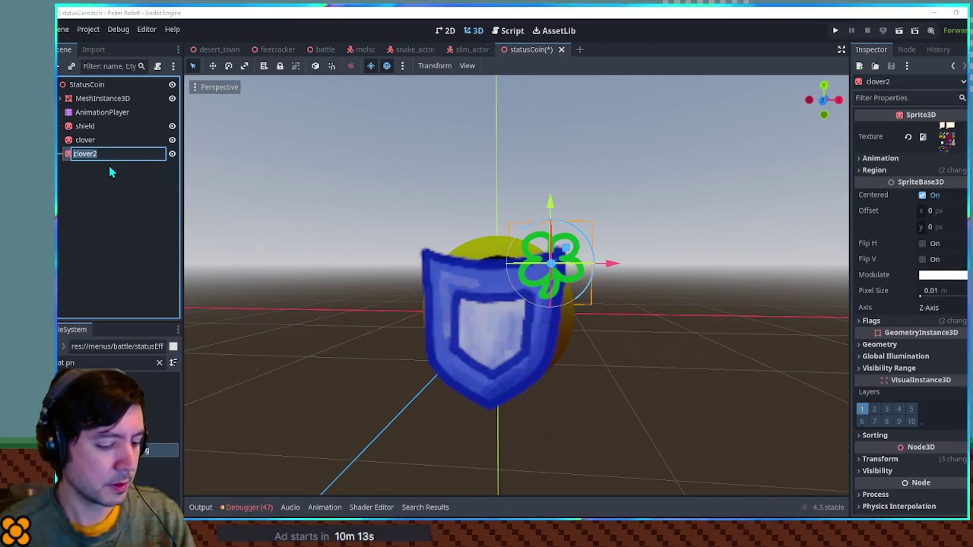
type("unlucky")
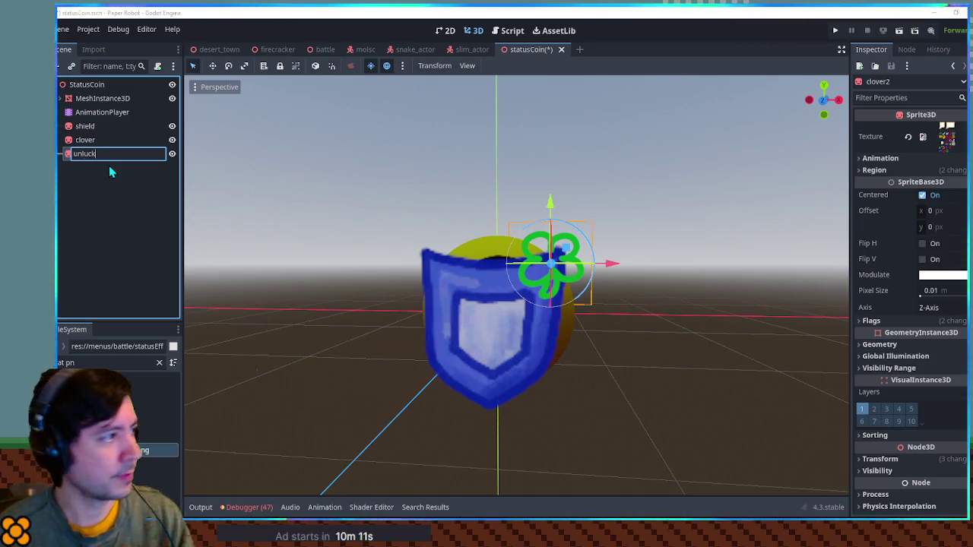
key("Return")
left_click(893, 159)
left_click(893, 159)
left_click(890, 171)
left_click(880, 213)
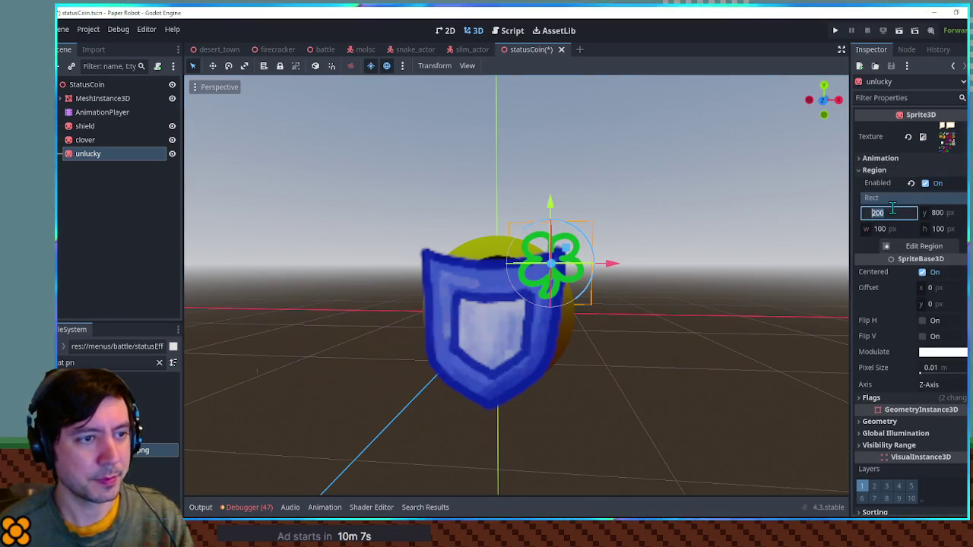
type("300")
key("Return")
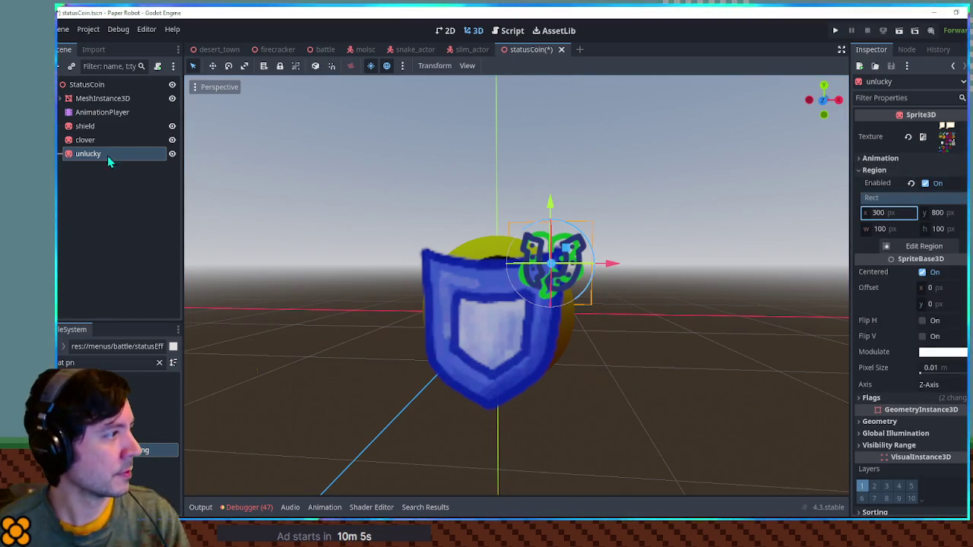
Rename the clover to 'lucky' and hide both the lucky and unlucky sprites
double_click(99, 141)
type("lucky")
key("Return")
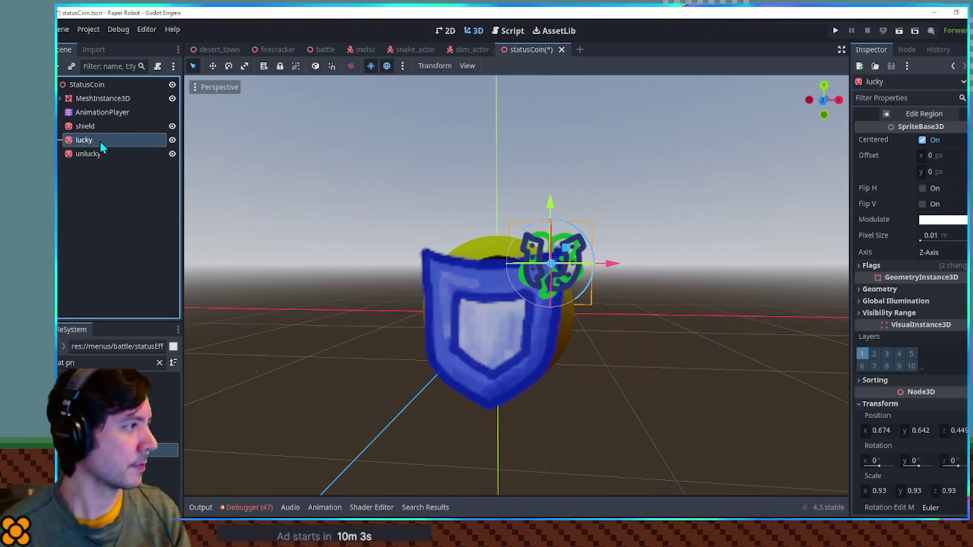
left_click(172, 140)
left_click(173, 155)
key("ctrl+s")
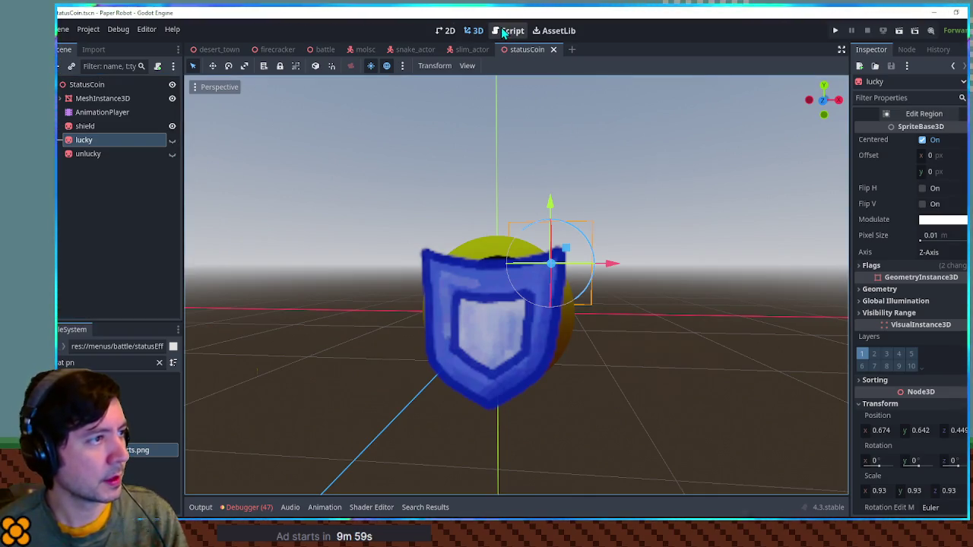
key("ctrl+F3")
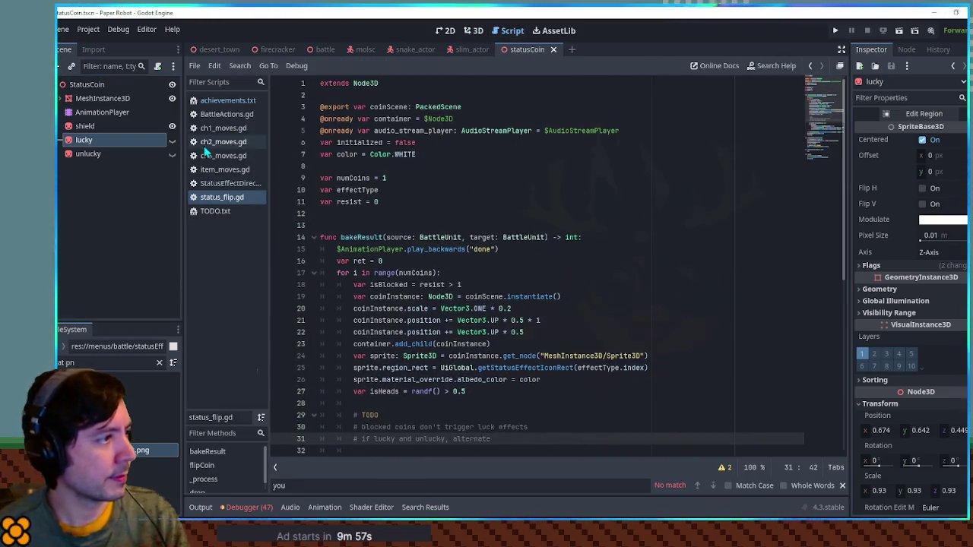
left_click(90, 154, "shift")
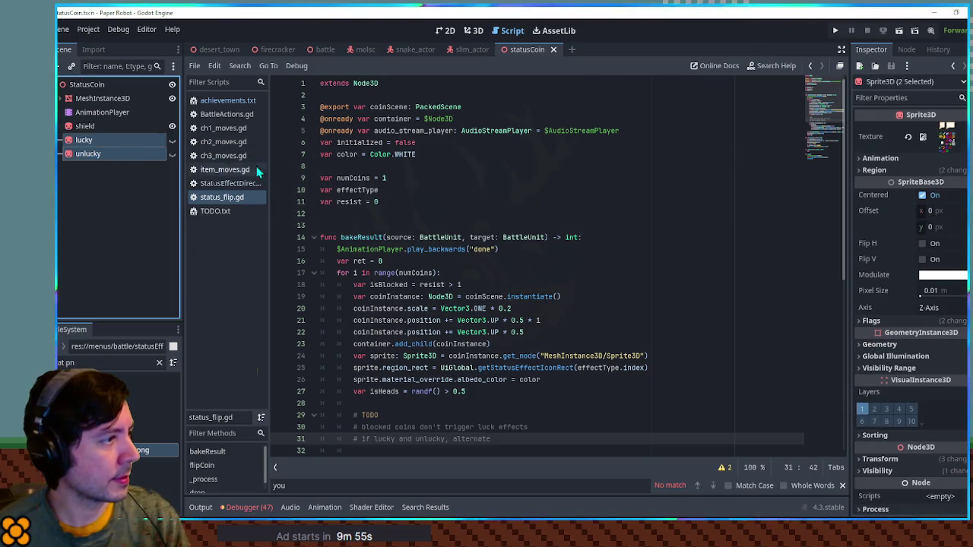
scroll(370, 163, "down", 2)
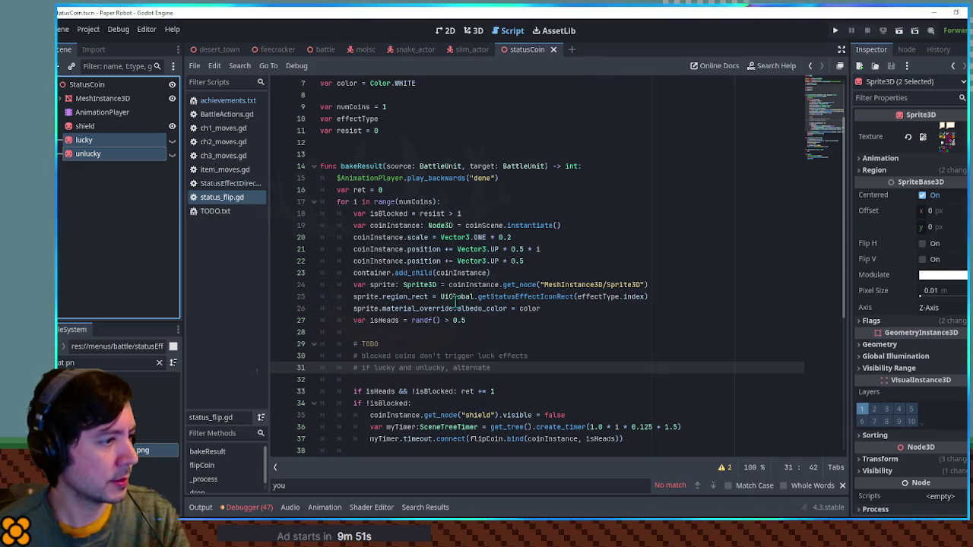
scroll(456, 305, "down", 2)
left_click(426, 345)
left_click_drag(423, 345, 498, 344)
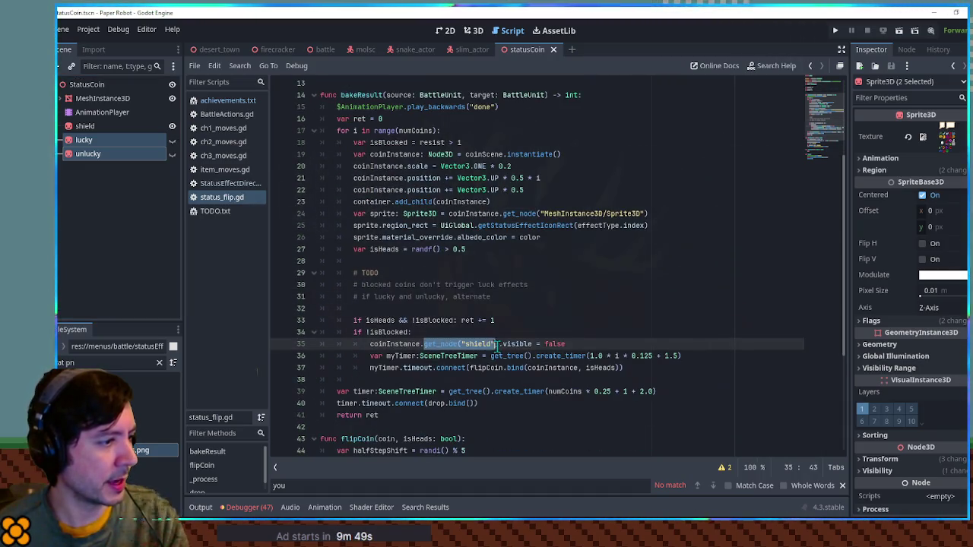
scroll(511, 219, "up", 1)
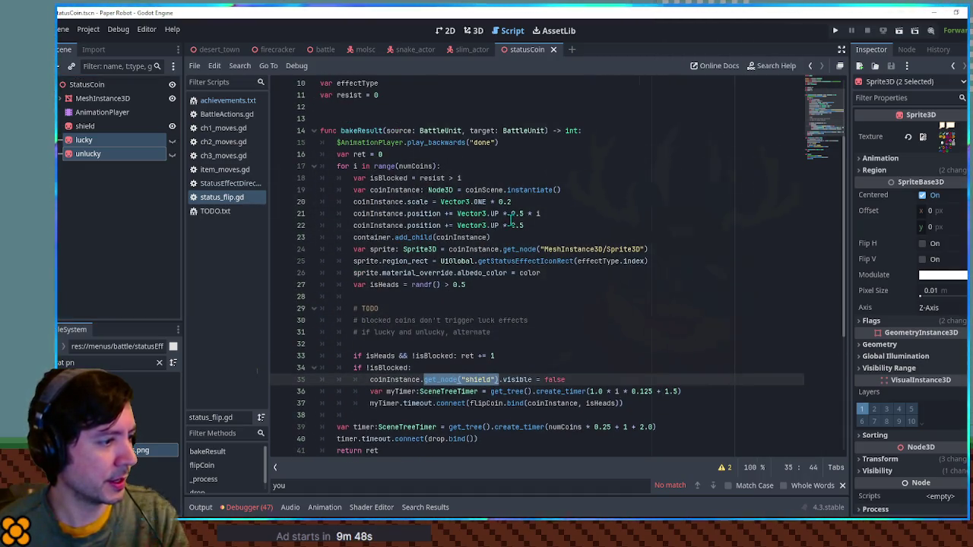
double_click(411, 380)
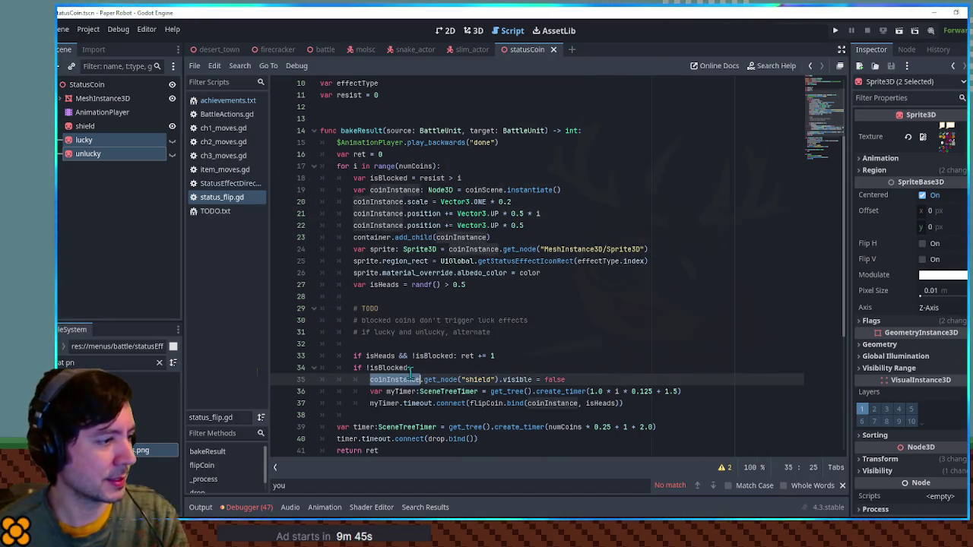
scroll(429, 369, "down", 2)
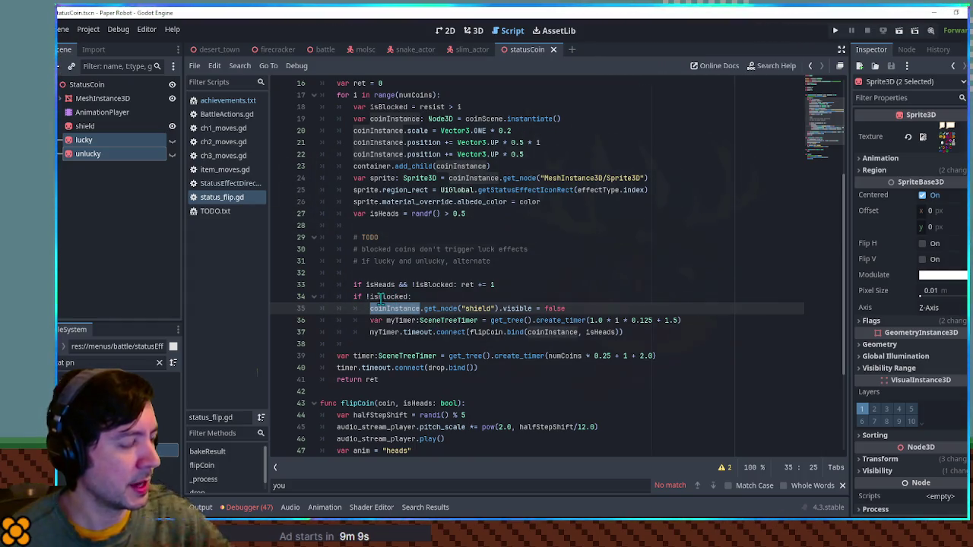
Review the unblocked branch lines around the shield timer call in status_flip.gd
mouse_move(687, 320)
left_mouse_down()
mouse_move(370, 335)
mouse_move(530, 332)
left_mouse_up()
left_click(373, 320)
left_click(531, 320)
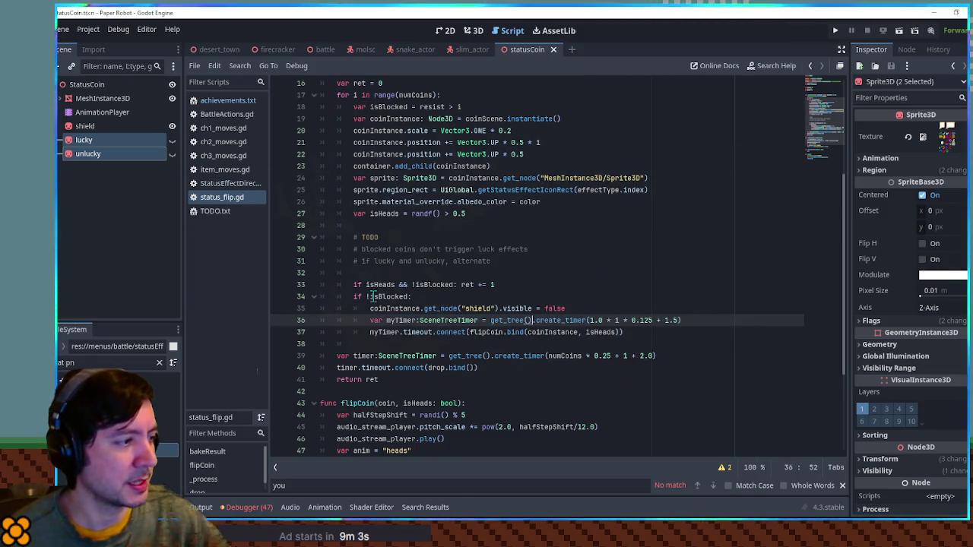
mouse_move(371, 308)
left_mouse_down()
mouse_move(524, 310)
mouse_move(647, 333)
left_mouse_up()
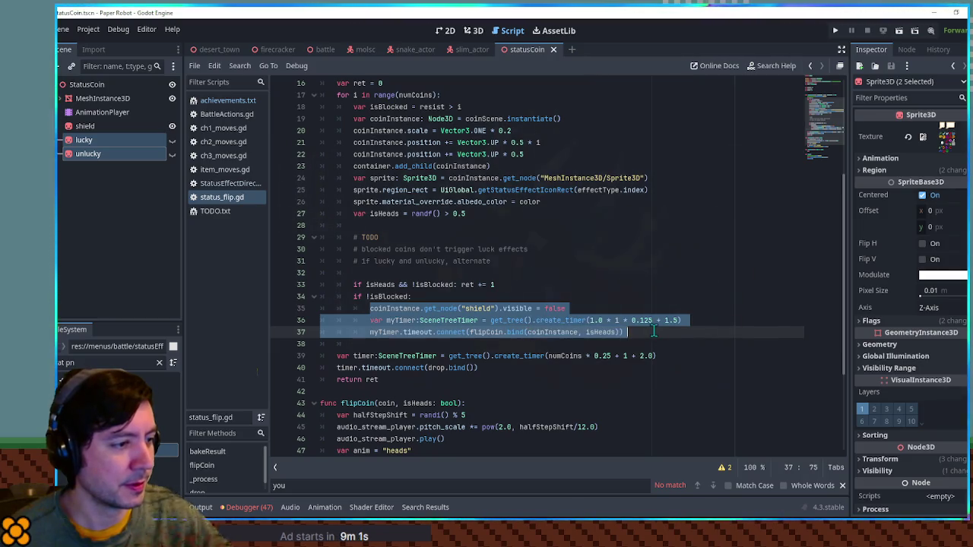
left_click(653, 332)
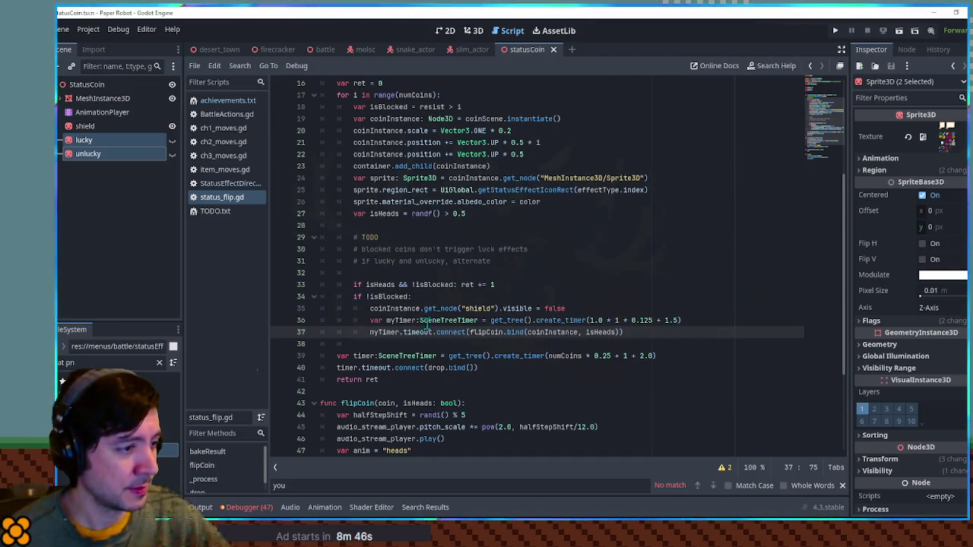
Check the isHeads and isBlocked uses, then add a blank line after the isHeads coin flip
double_click(379, 285)
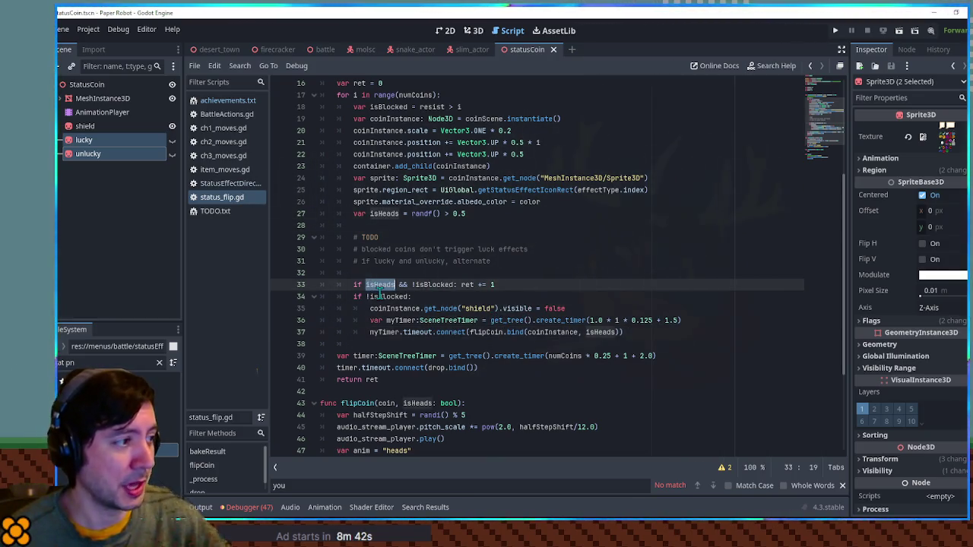
left_click_drag(412, 214, 473, 215)
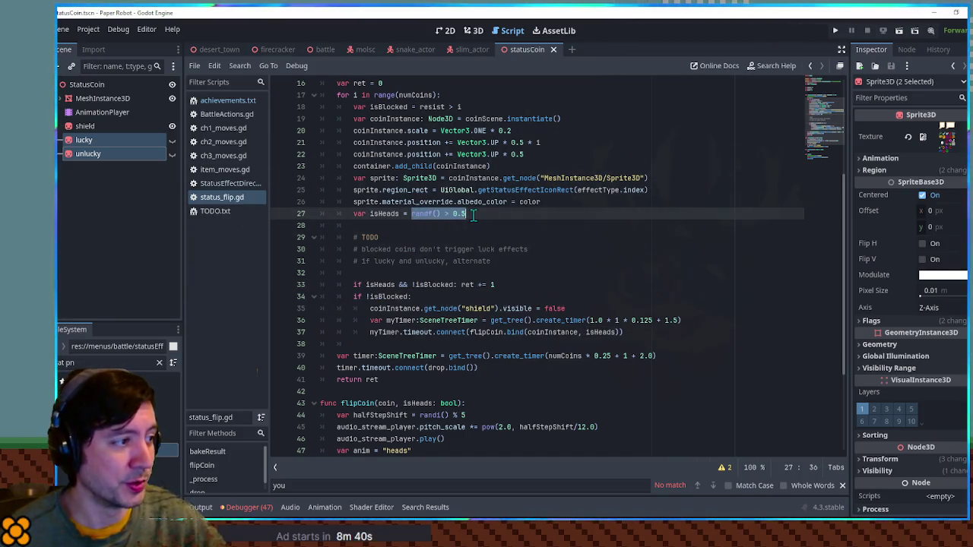
left_click(469, 227)
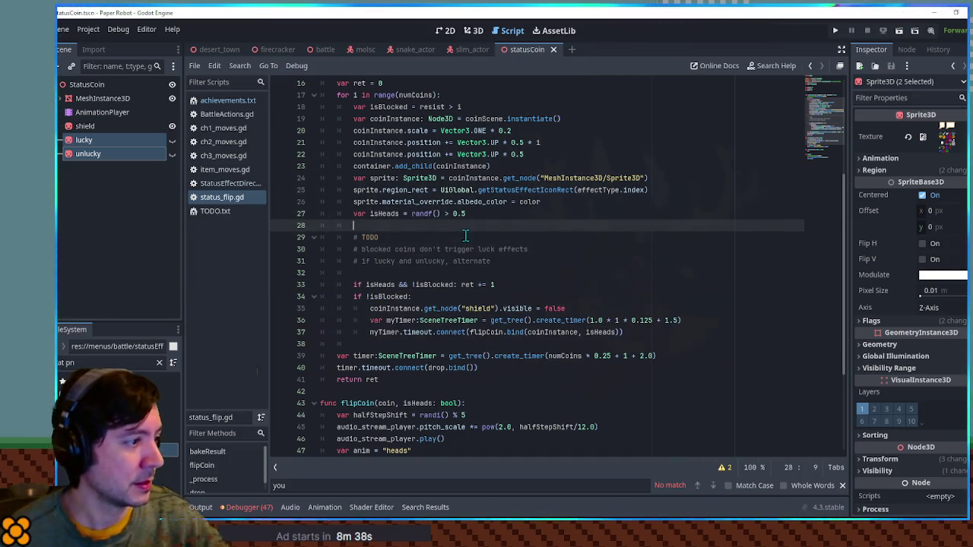
double_click(386, 297)
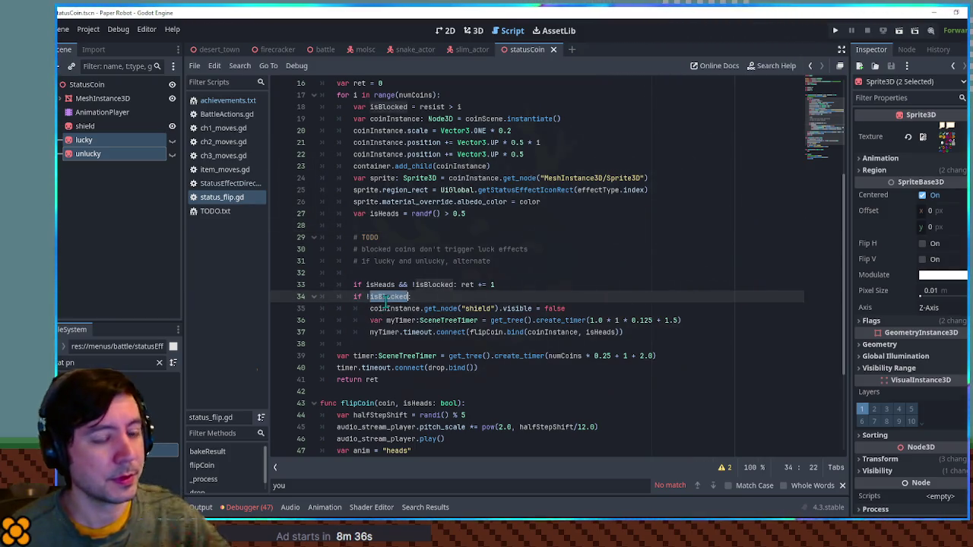
left_click(488, 226)
key("Return")
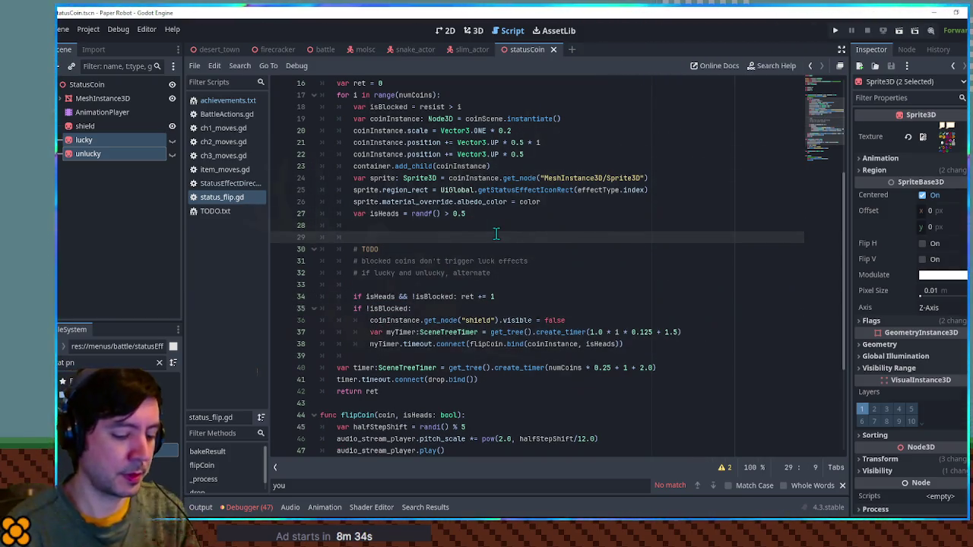
type("if !isB")
Write an 'if !isBlocked:' block with a '# handle luck effects' comment and pass, opening a line below the comment
key("Return")
key("Return")
type("pass")
key("Up")
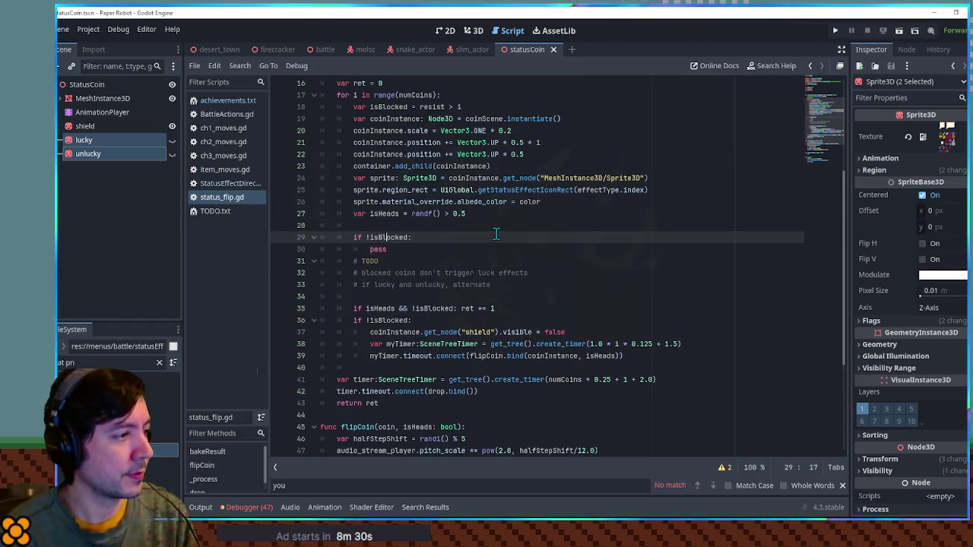
key("End")
key("Return")
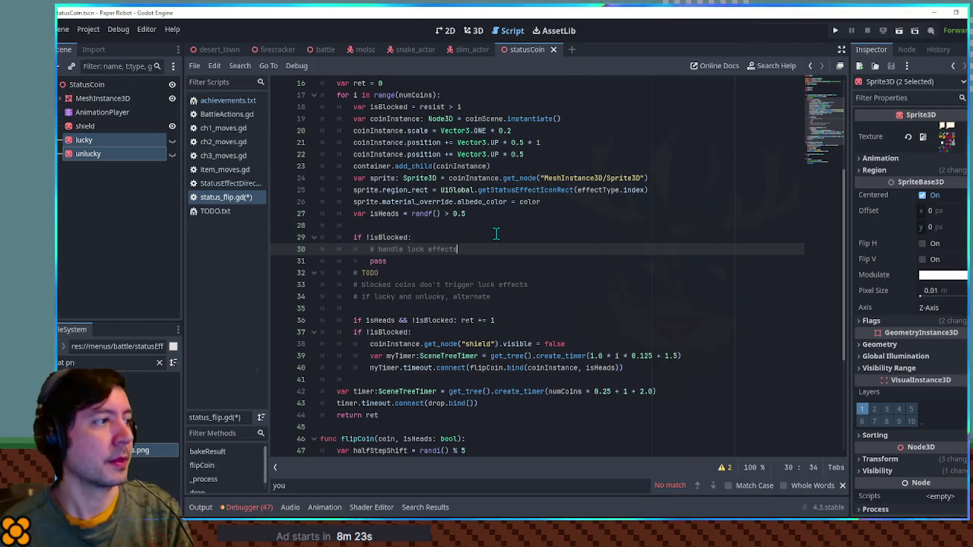
scroll(545, 244, "up", 1)
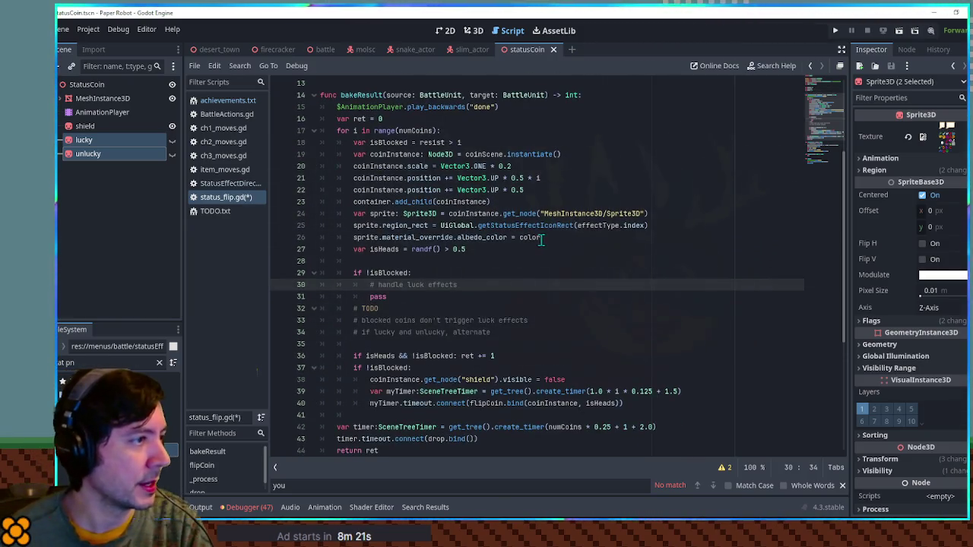
scroll(541, 240, "up", 1)
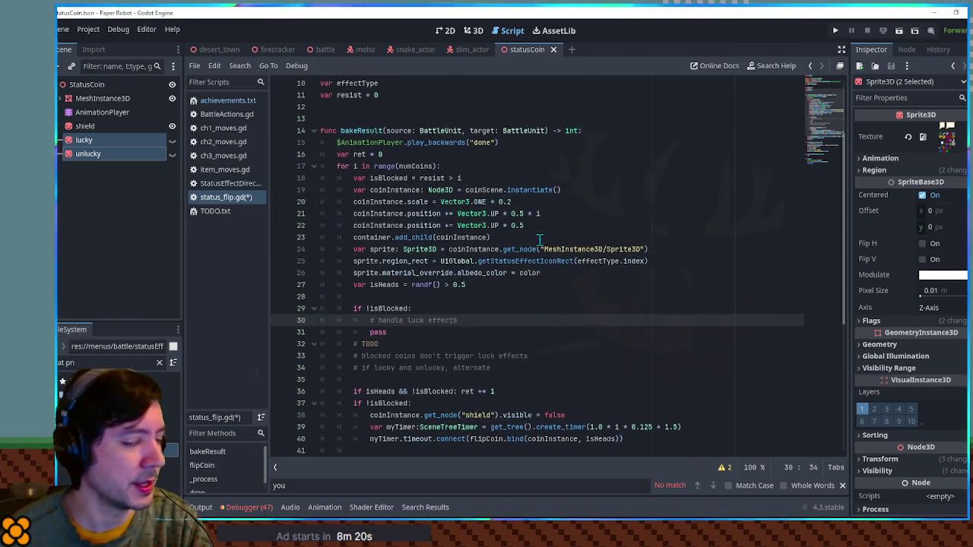
left_click(354, 167)
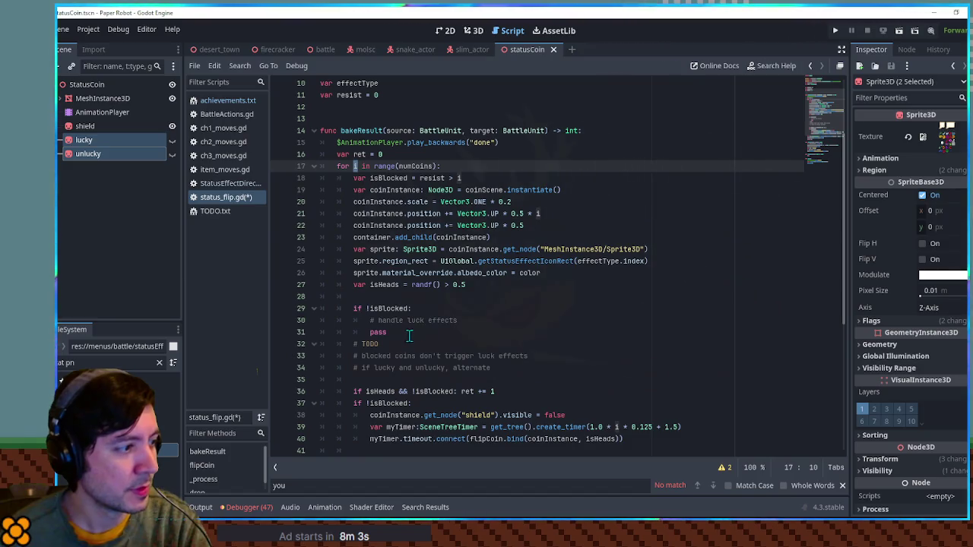
left_click(459, 320)
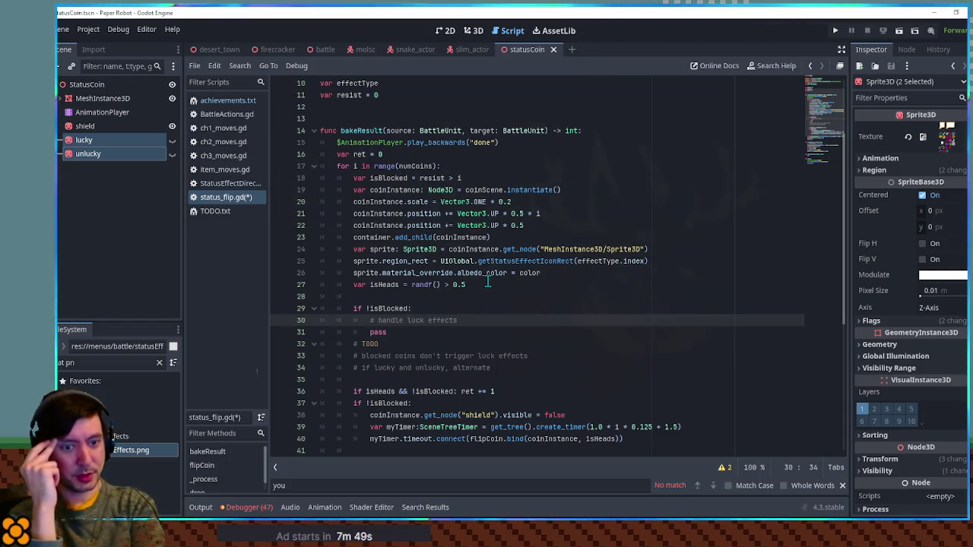
key("Return")
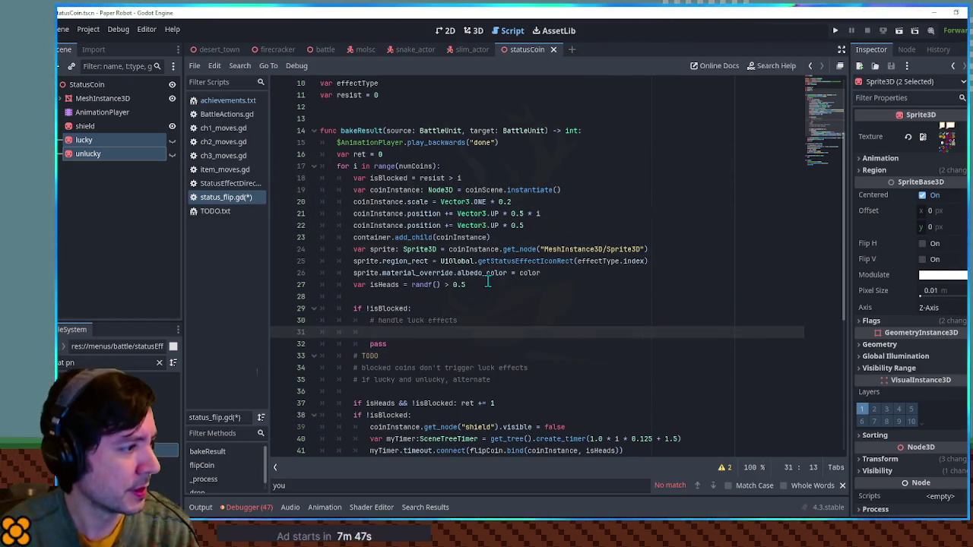
Start 'var effectsToCheck = [StatusEffectDirectory.Lucky,' using autocomplete
type("var ef")
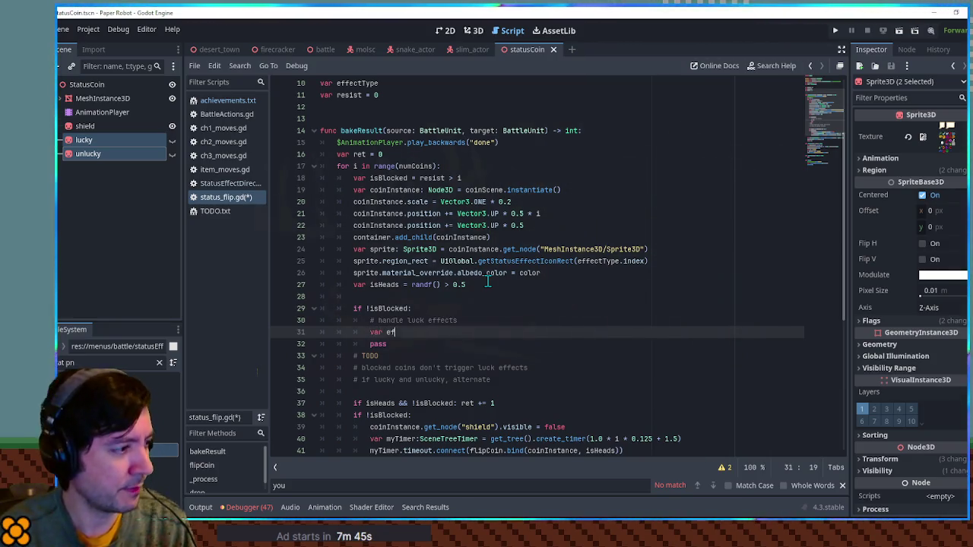
type("fectsToCheck")
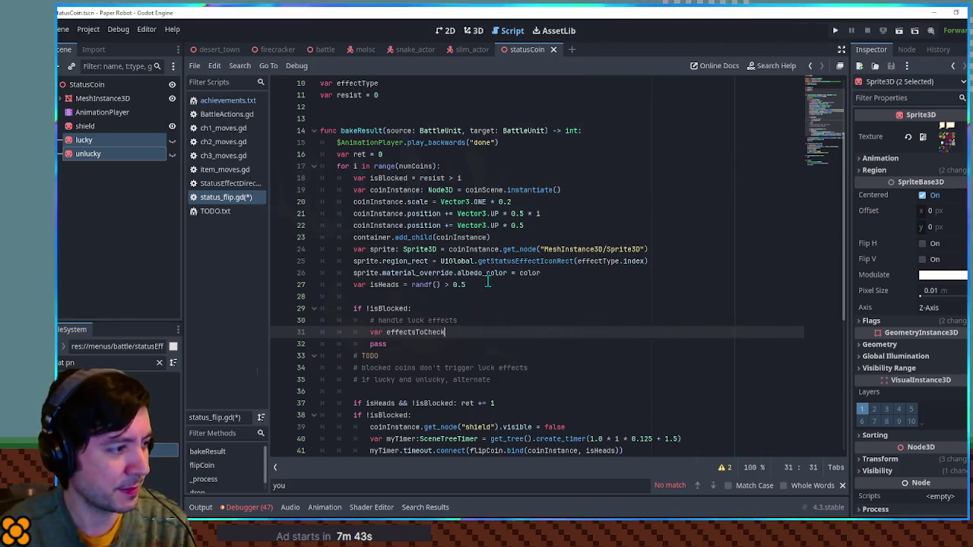
type(" = [Status")
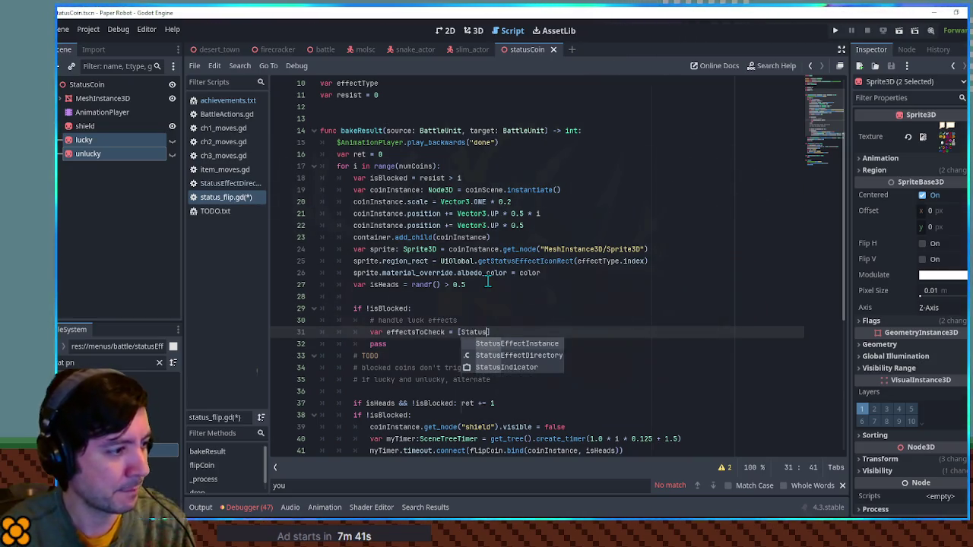
key("Down")
key("Return")
type(".")
key("Down")
key("Return")
type(",")
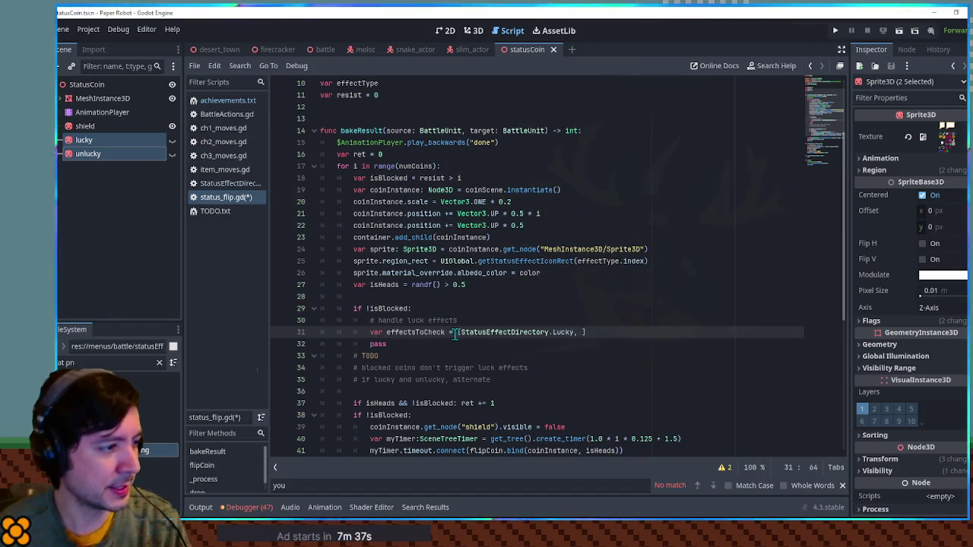
Add StatusEffectDirectory.Unlucky as the second list entry and save status_flip.gd
left_click_drag(460, 333, 570, 332)
key("ctrl+c")
key("End")
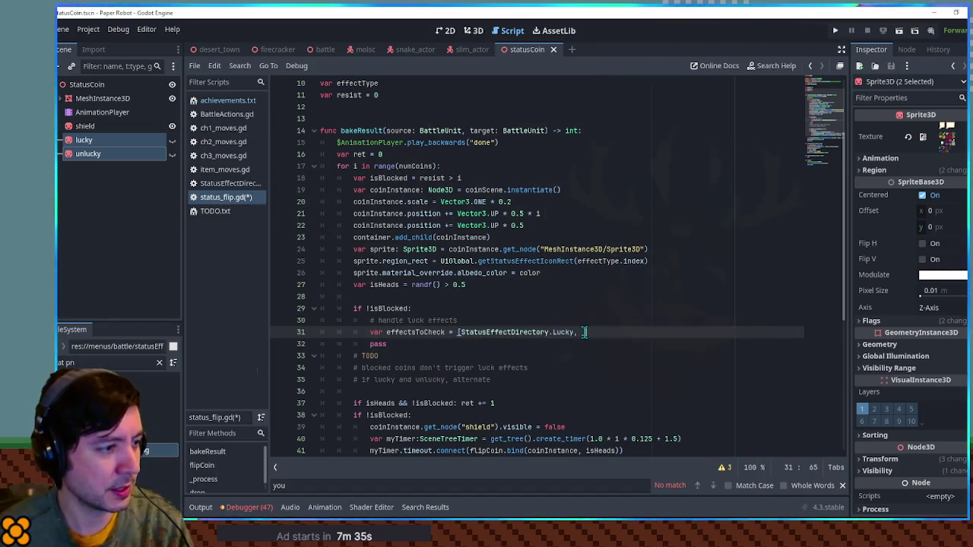
key("ctrl+v")
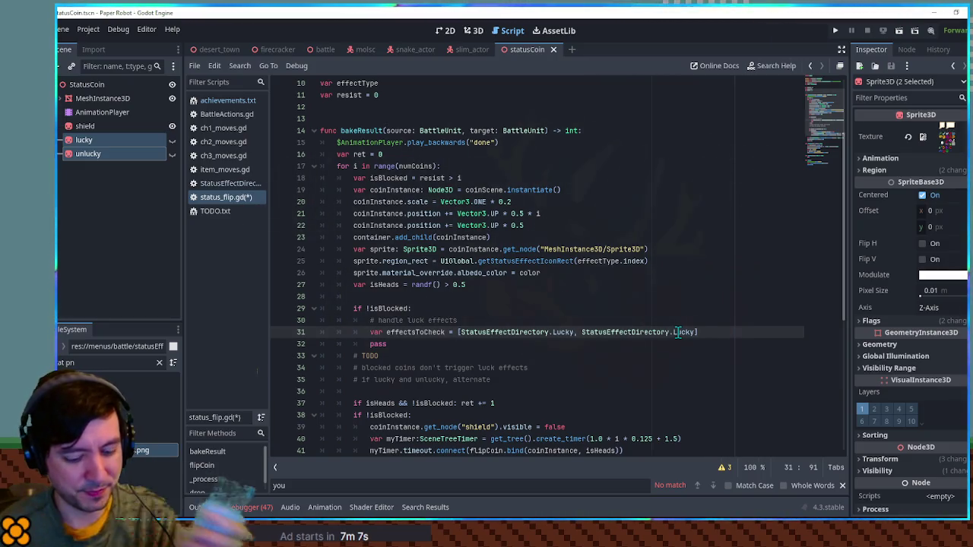
left_click(675, 332)
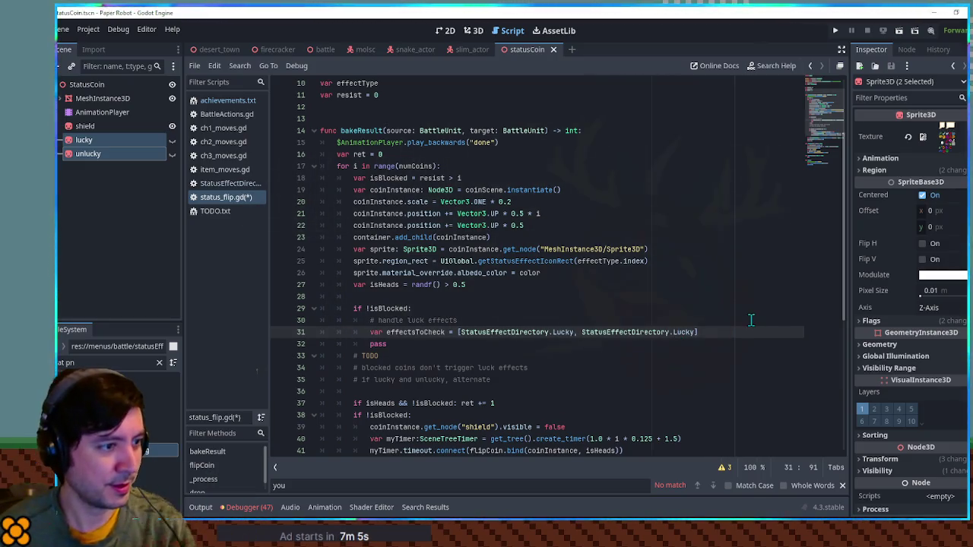
double_click(680, 332)
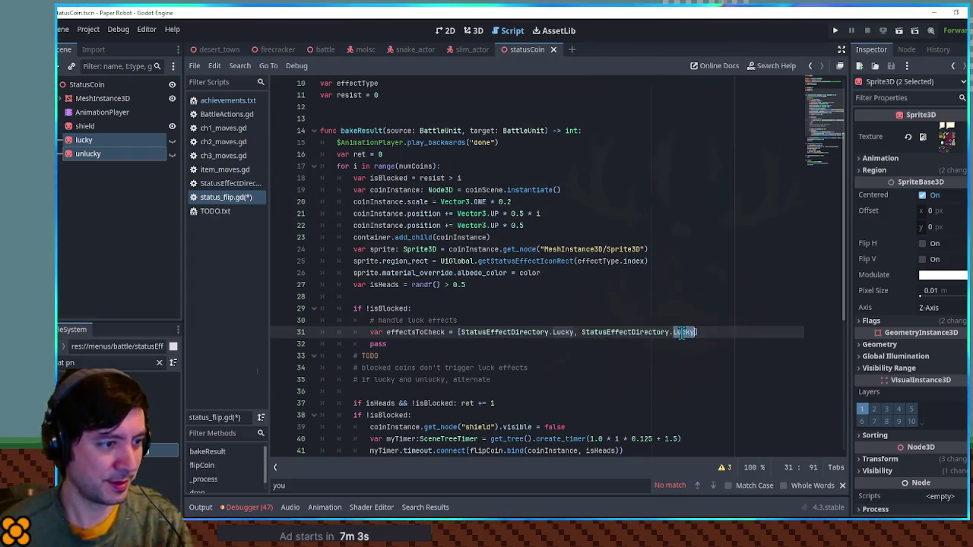
type("unlu")
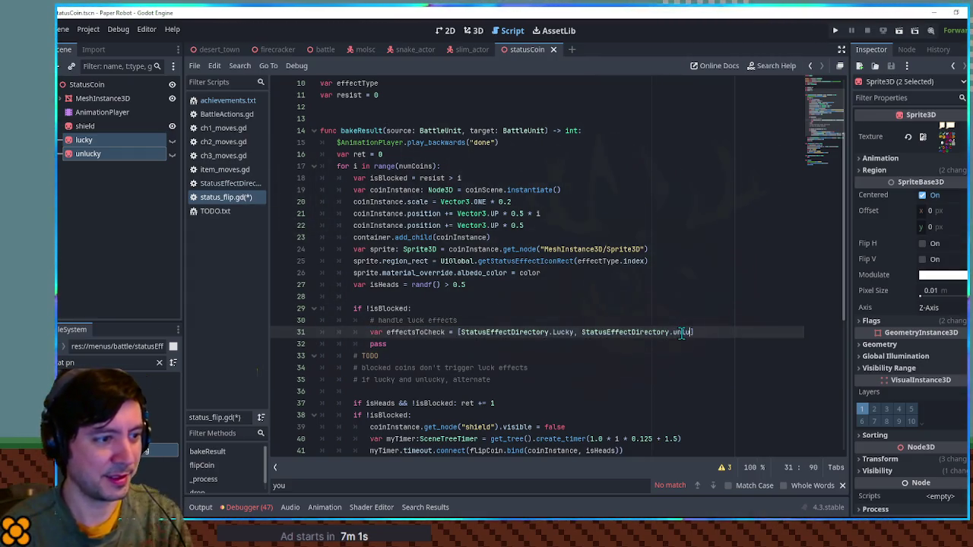
type("c")
key("Return")
key("ctrl+s")
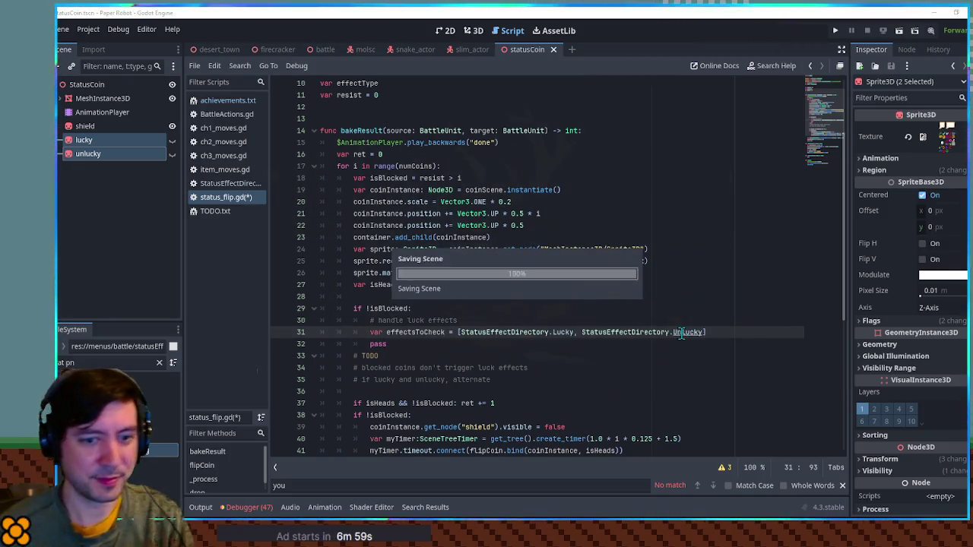